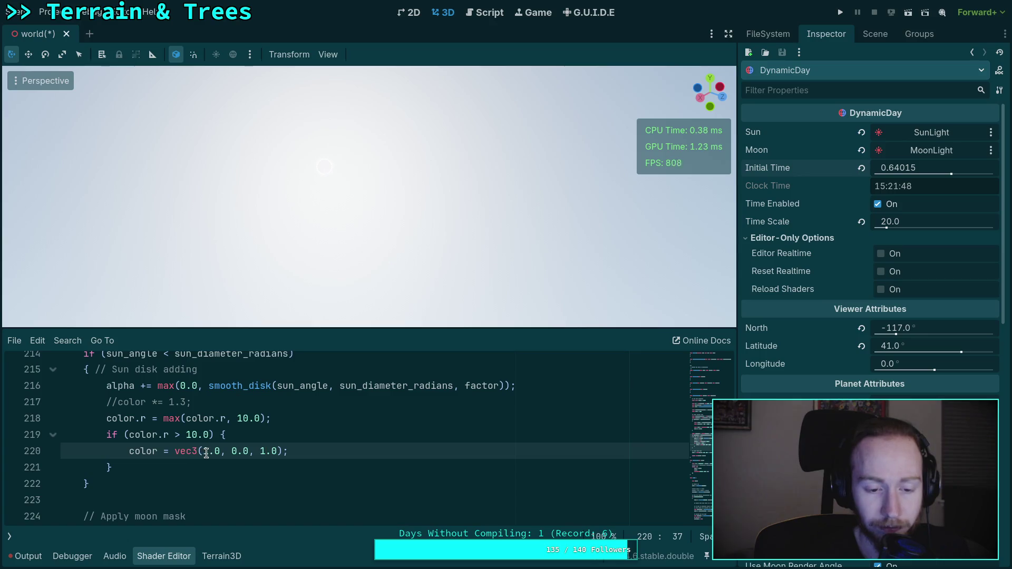
Change line 220's debug colour to vec3(0.0, 0.0, 100000.0) by extending the blue value.
left_click(204, 452)
left_click(210, 453)
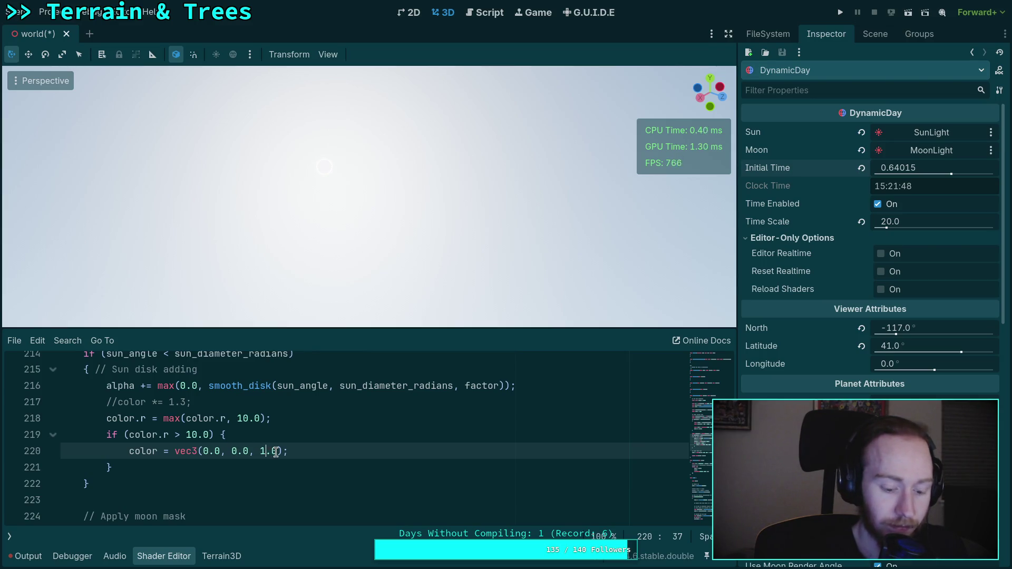
type("00")
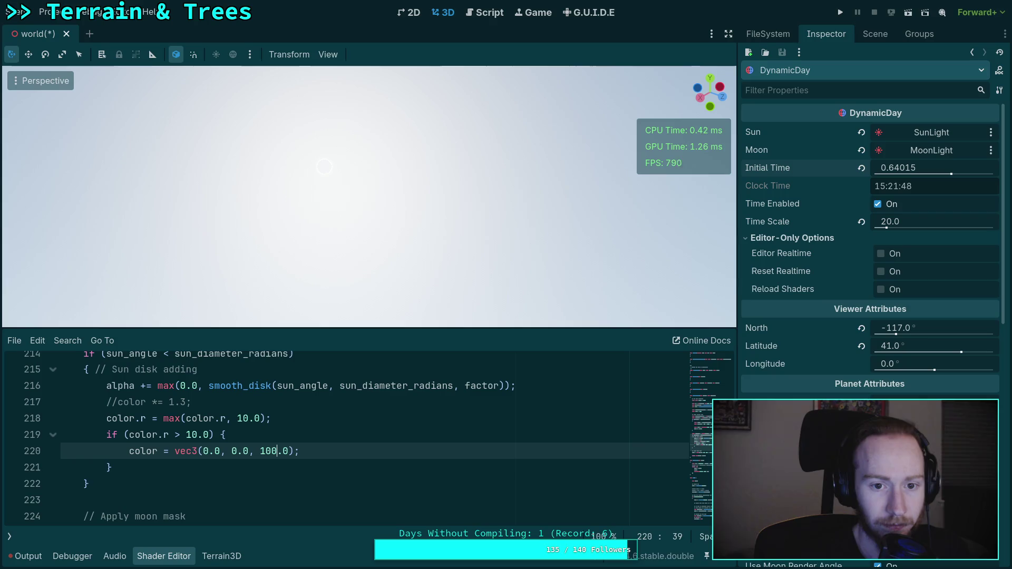
type("0")
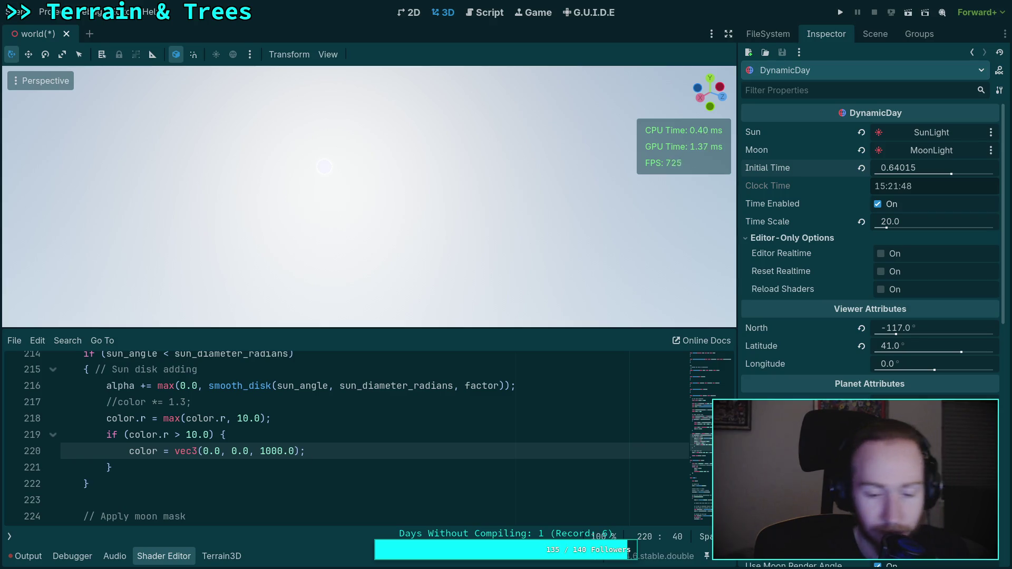
type("0")
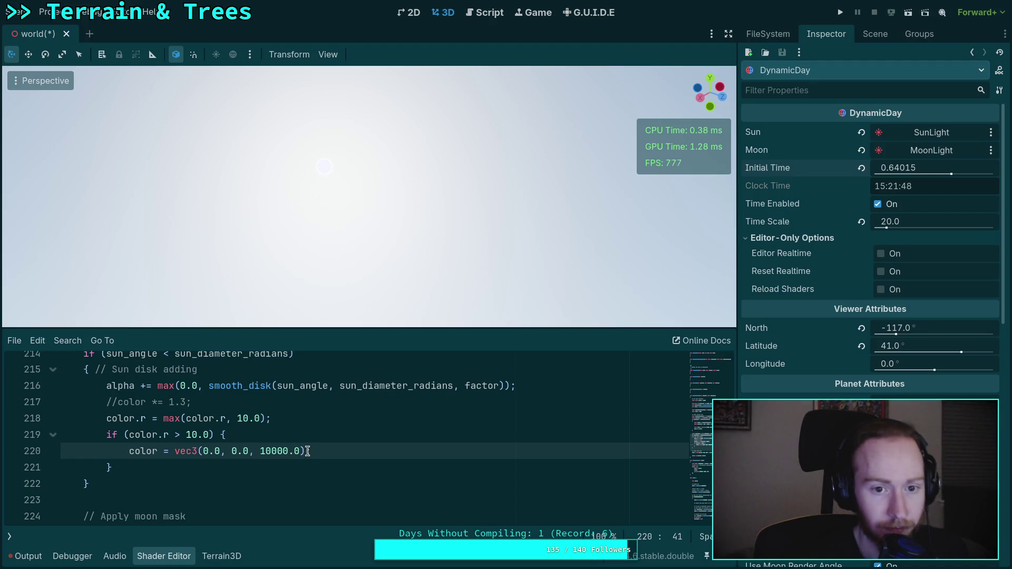
type("0")
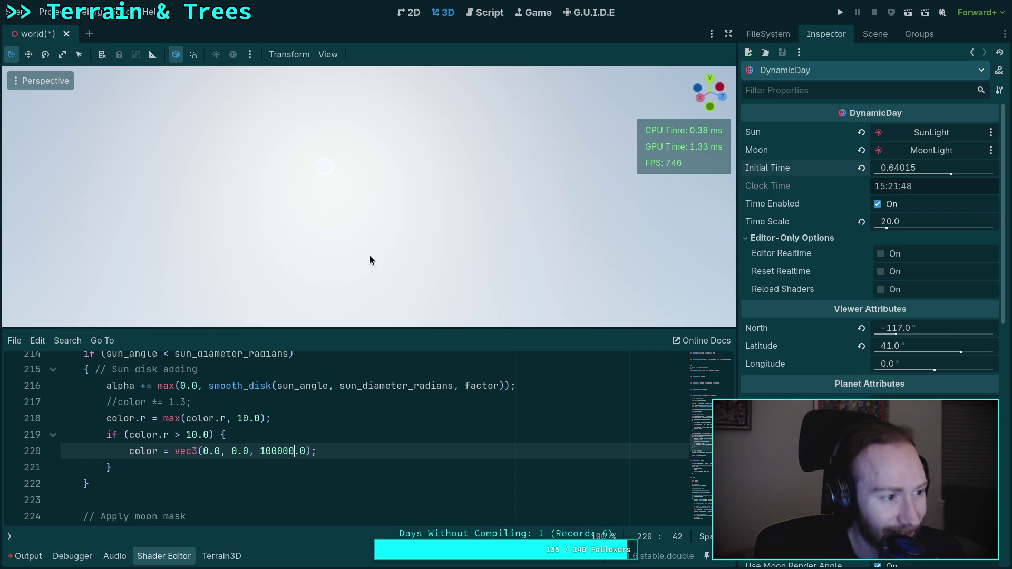
Orbit the view so the sun disk shifts left, and trim line 220's blue value back to 1.0.
mouse_move(413, 264)
left_mouse_down()
mouse_move(474, 264)
mouse_move(495, 278)
left_mouse_up()
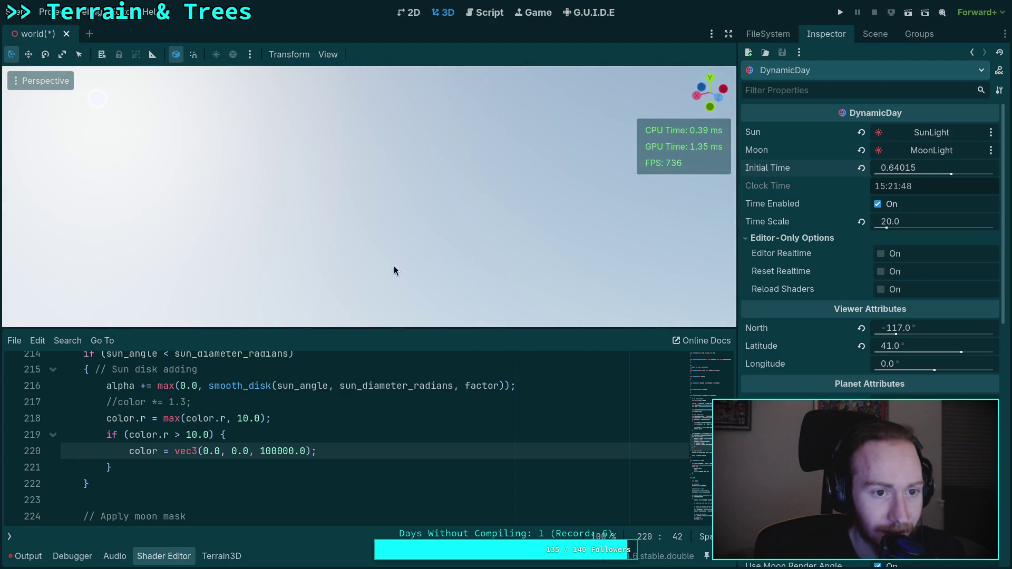
left_click(289, 451)
type("0")
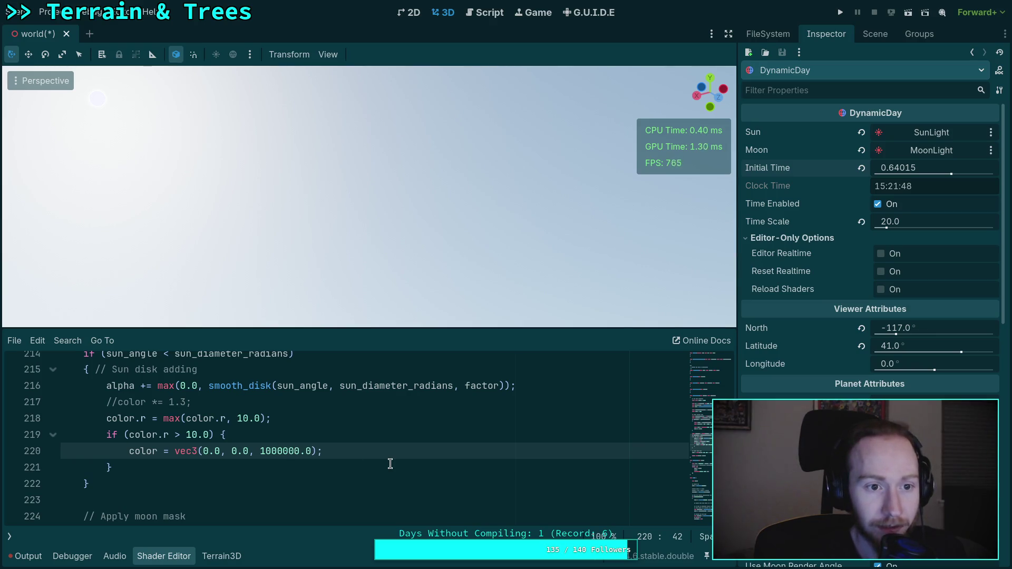
scroll(380, 462, "down", 14)
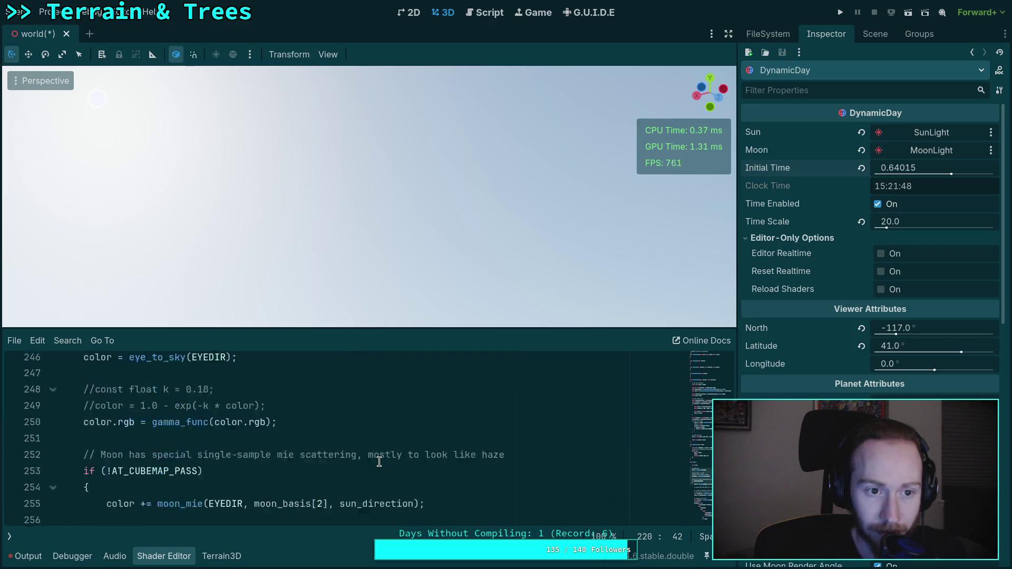
scroll(378, 462, "up", 13)
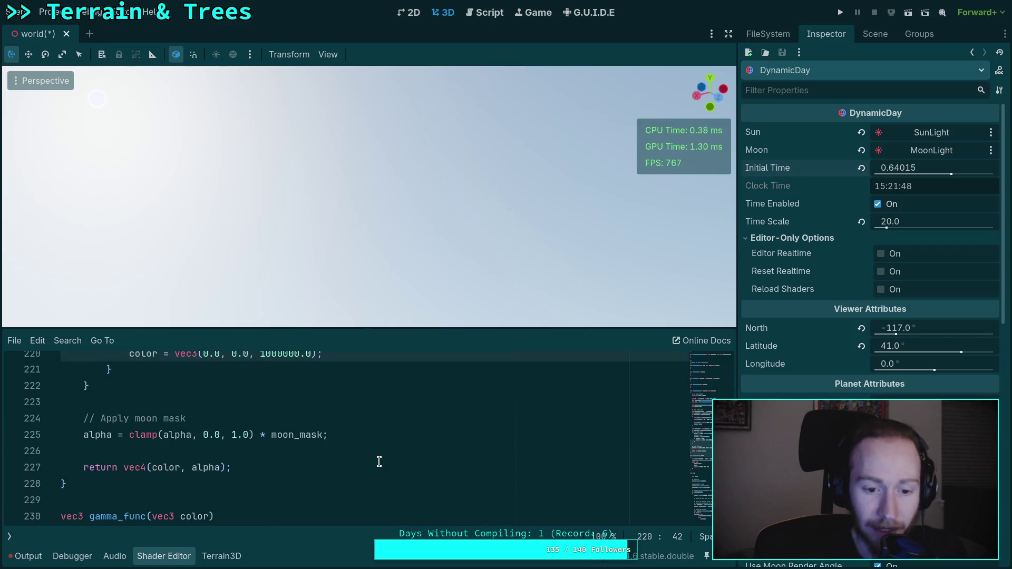
left_click_drag(299, 408, 267, 407)
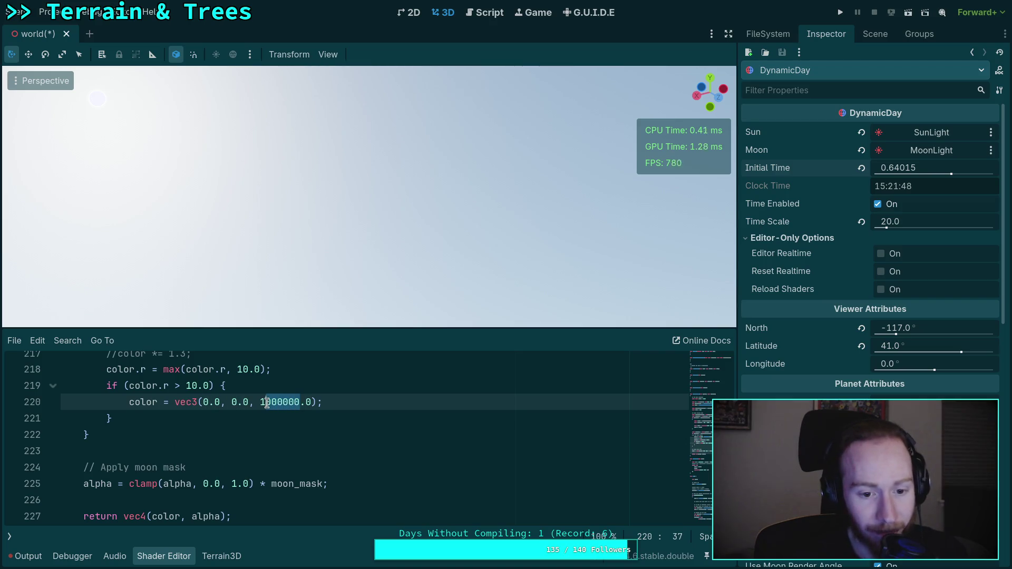
key("BackSpace")
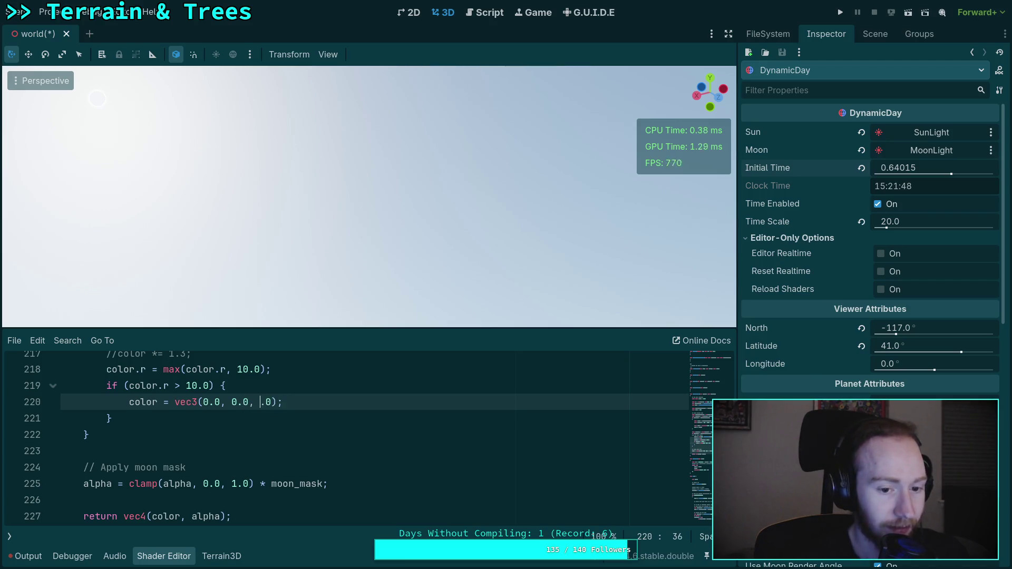
type("1")
Make line 220's blue component negative, reading color = vec3(0.0, 0.0, -1.0).
key("BackSpace")
type("0, ")
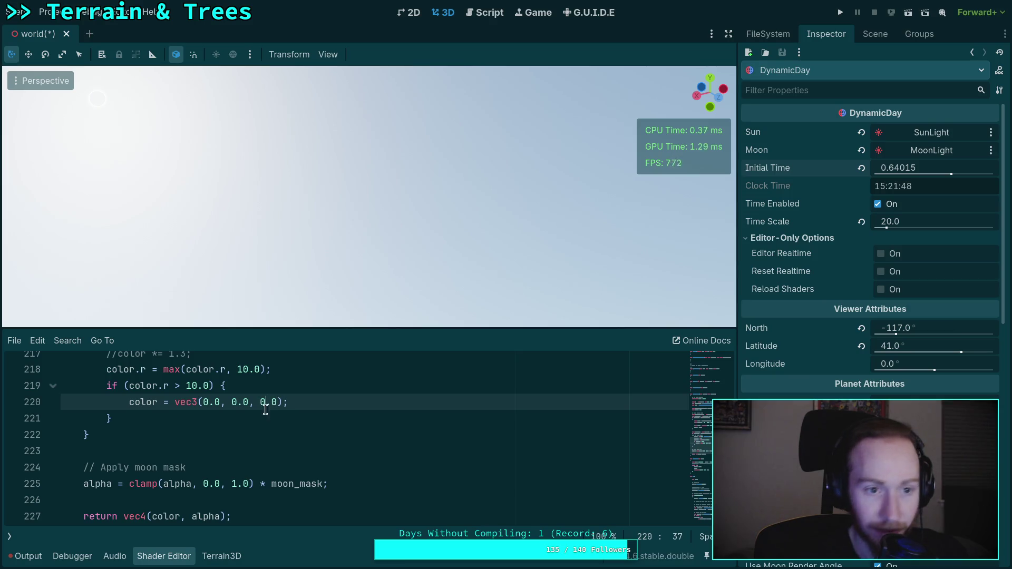
type("-")
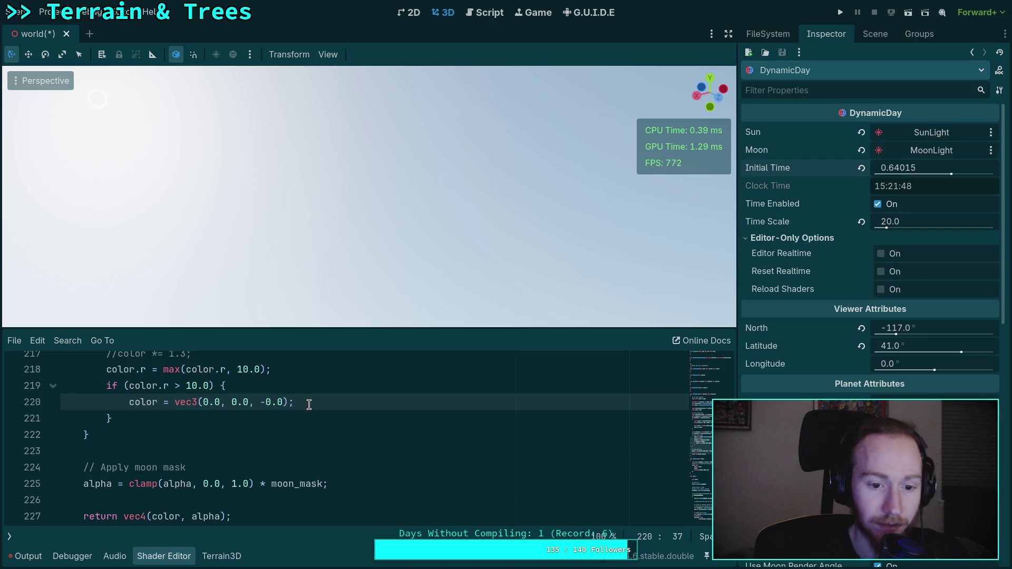
key("Delete")
type("1")
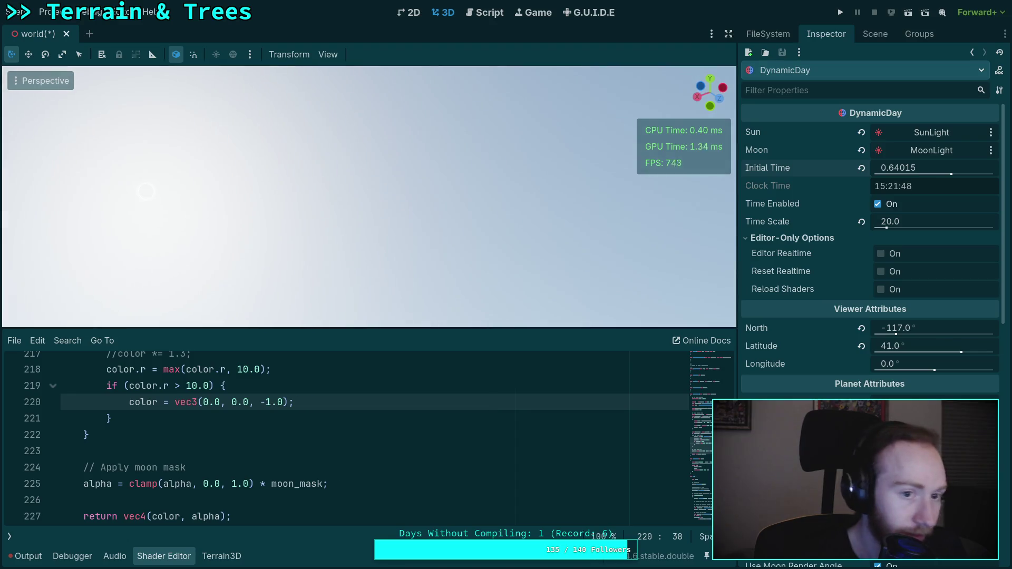
scroll(305, 419, "down", 10)
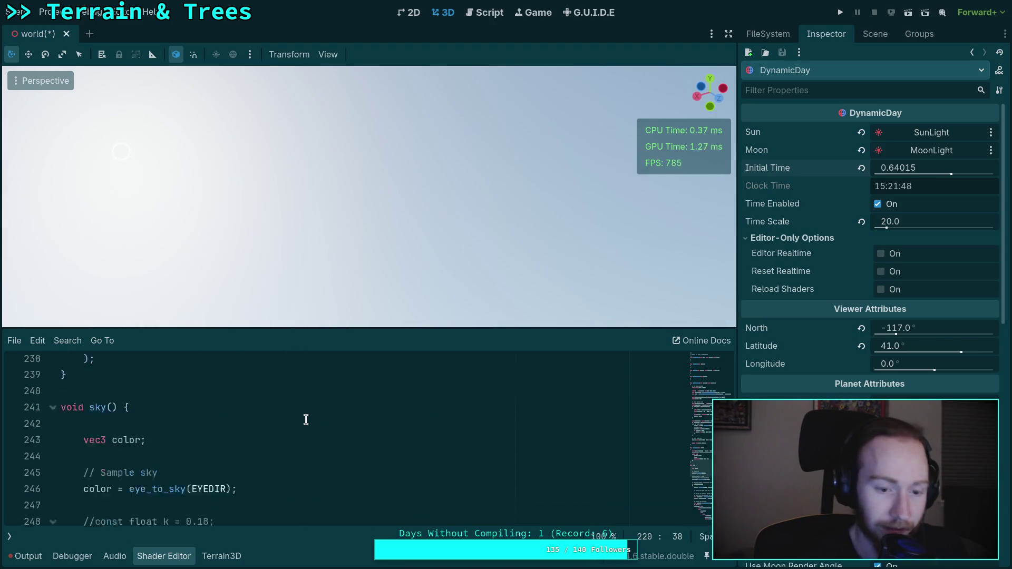
scroll(305, 419, "up", 10)
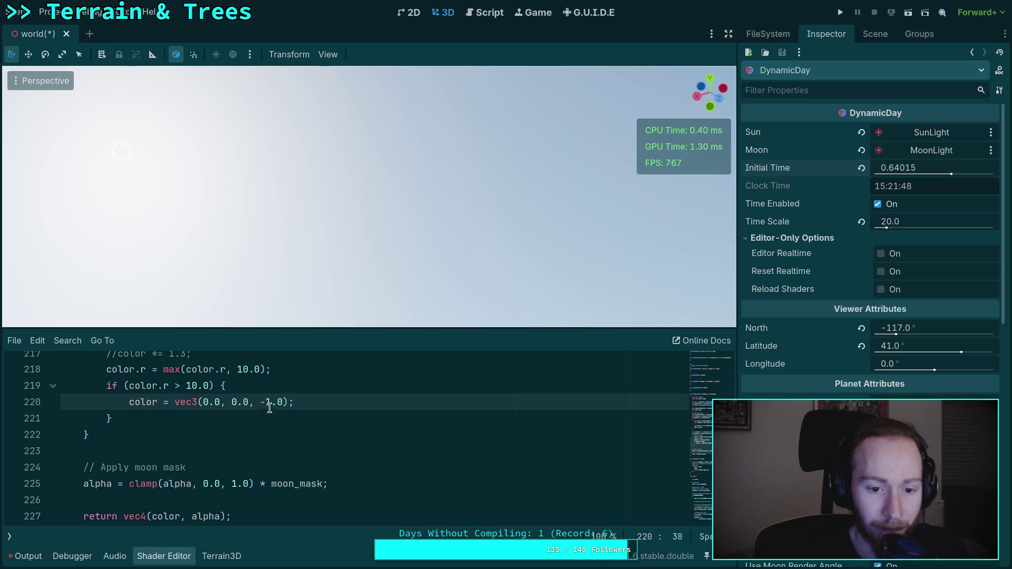
Set line 220's blue value to -10000.0 and drag Initial Time to 0.75555 for a sunset.
type("00")
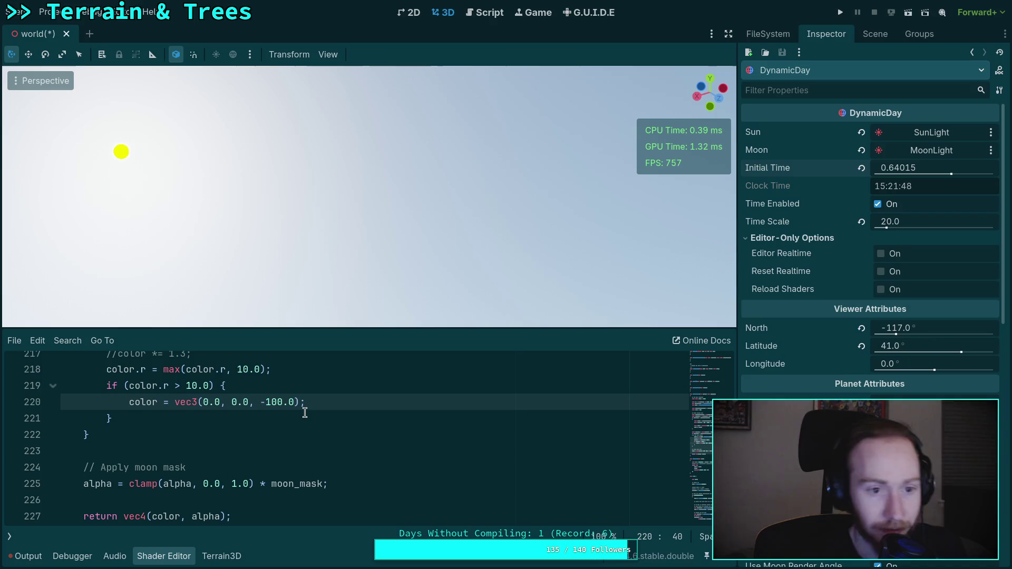
type("00")
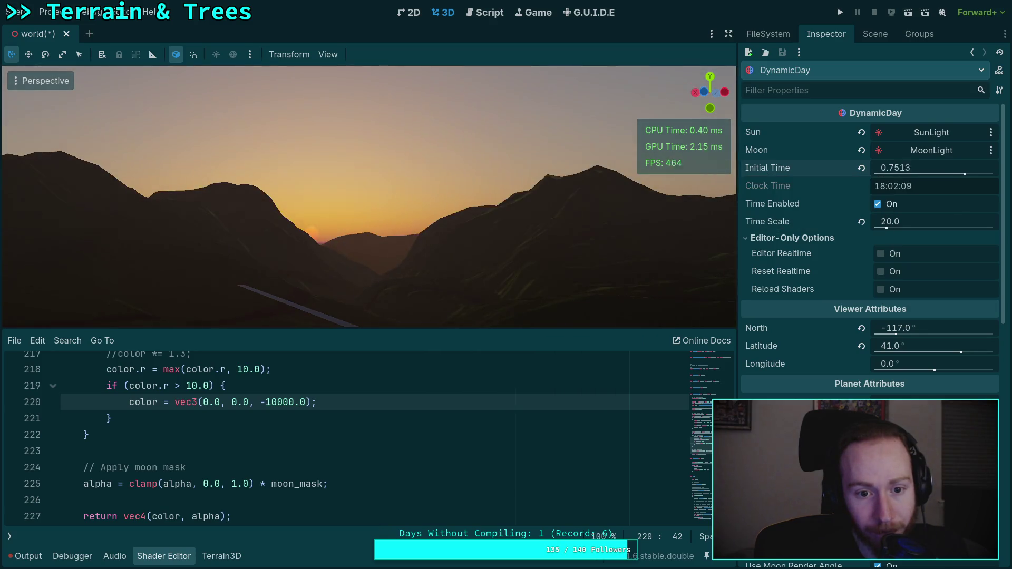
mouse_move(896, 168)
left_mouse_down()
mouse_move(883, 168)
mouse_move(905, 168)
left_mouse_up()
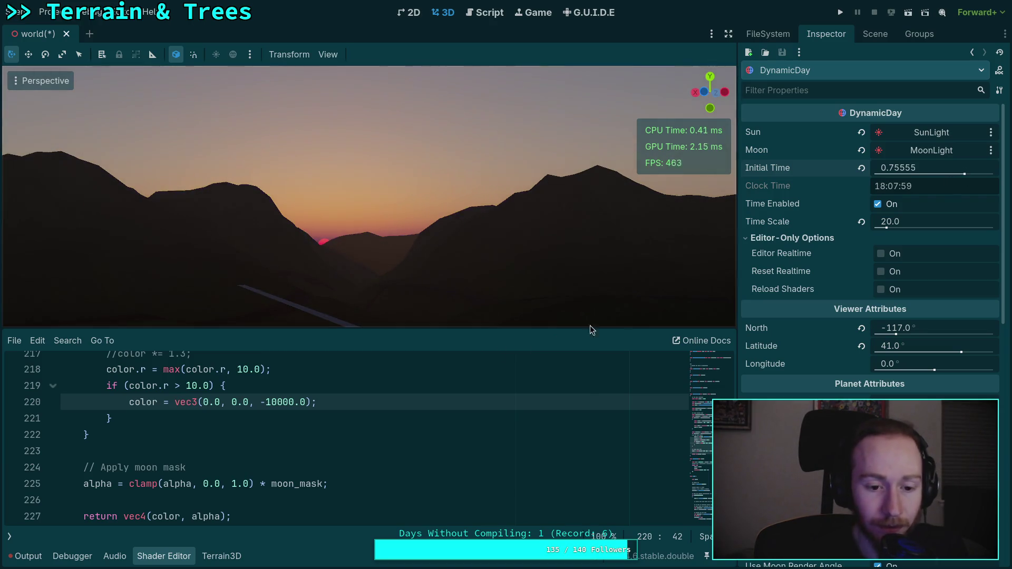
scroll(271, 444, "up", 4)
scroll(289, 456, "down", 2)
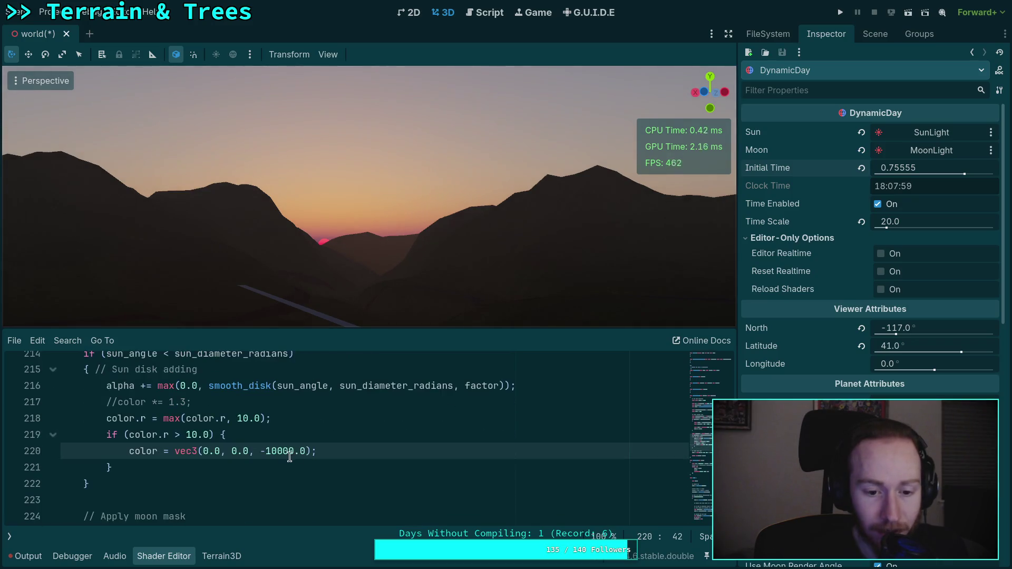
Delete the debug if-block on lines 219–221 and raise line 218's red clamp to 100000.0.
left_click_drag(121, 468, 290, 418)
key("BackSpace")
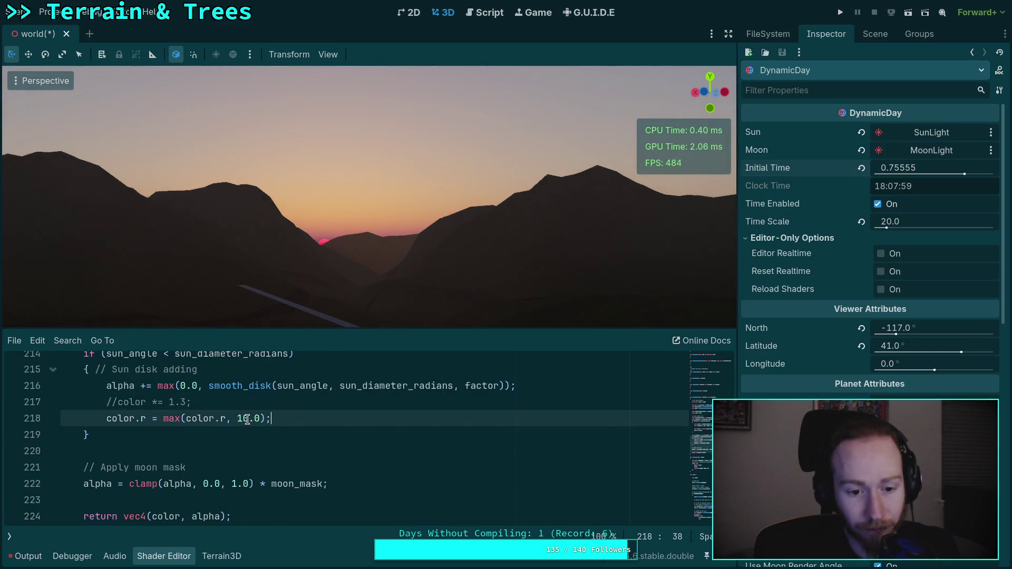
left_click(247, 417)
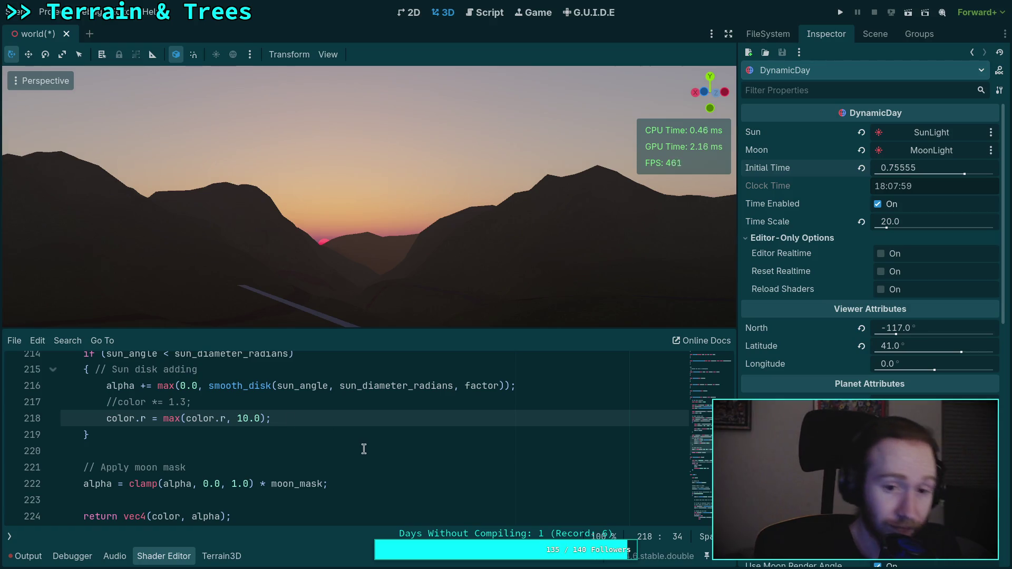
left_click(236, 418)
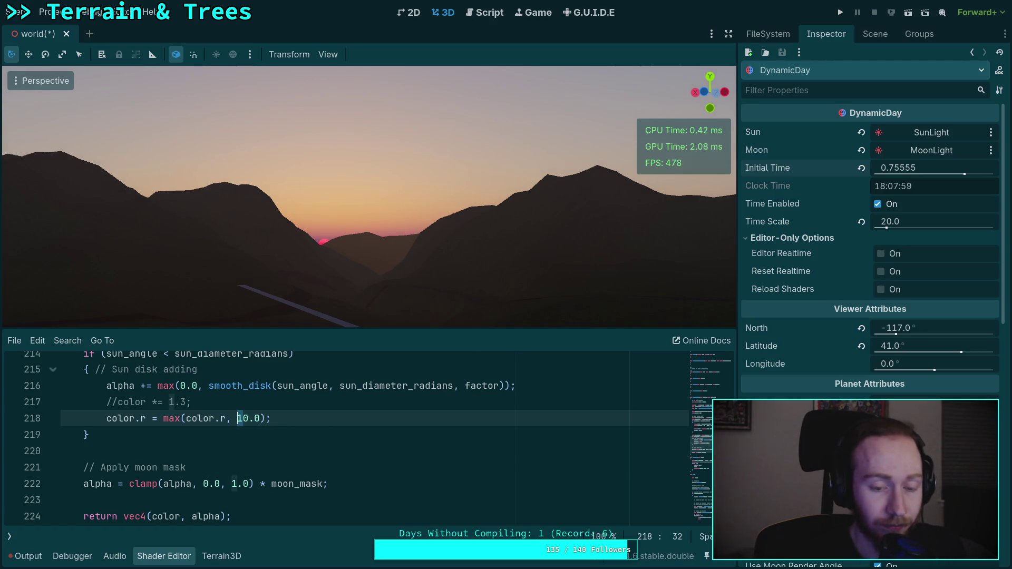
key("Right")
type("0")
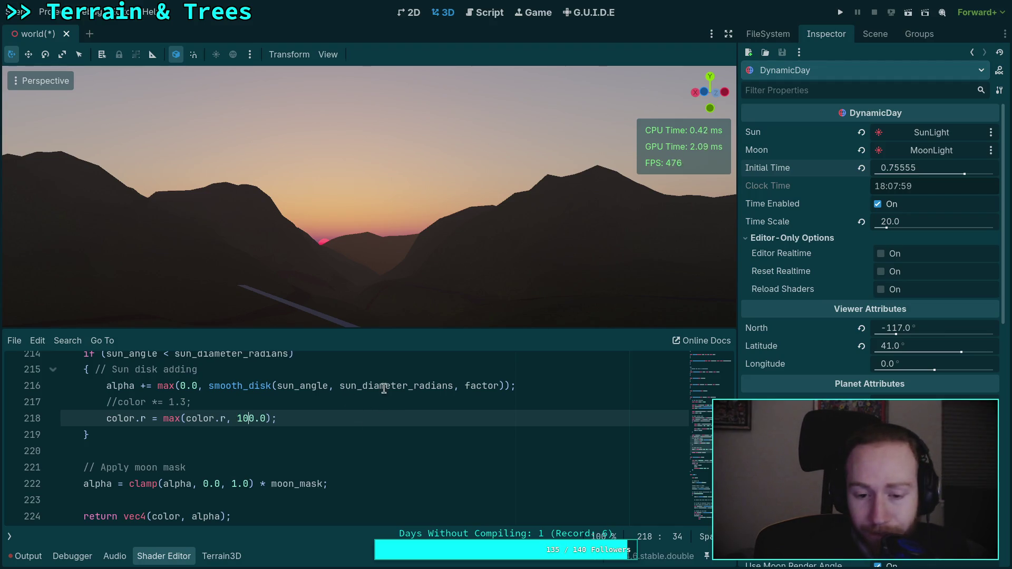
type("0")
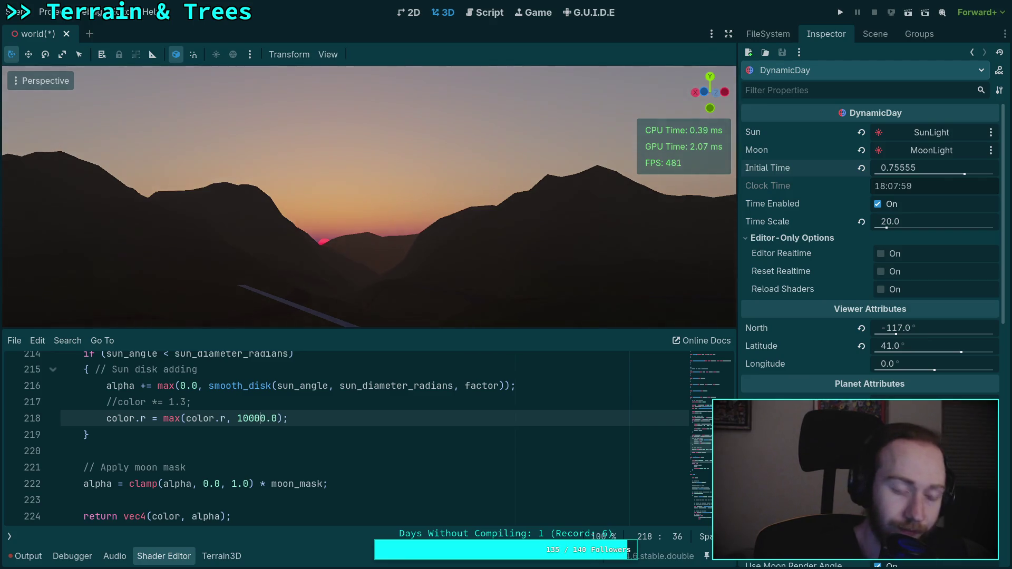
type("0")
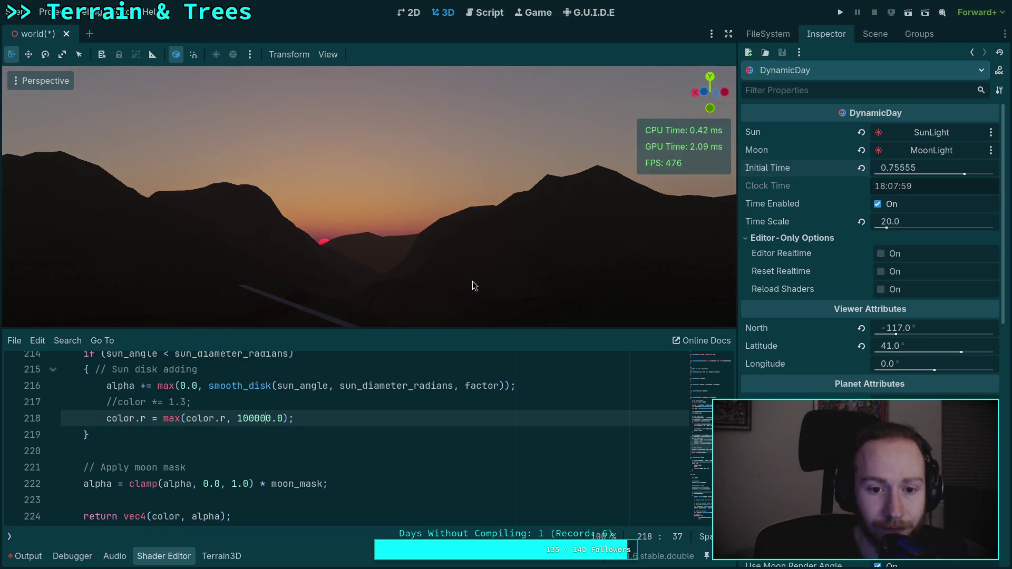
mouse_move(472, 282)
left_mouse_down()
mouse_move(527, 303)
mouse_move(784, 226)
left_mouse_up()
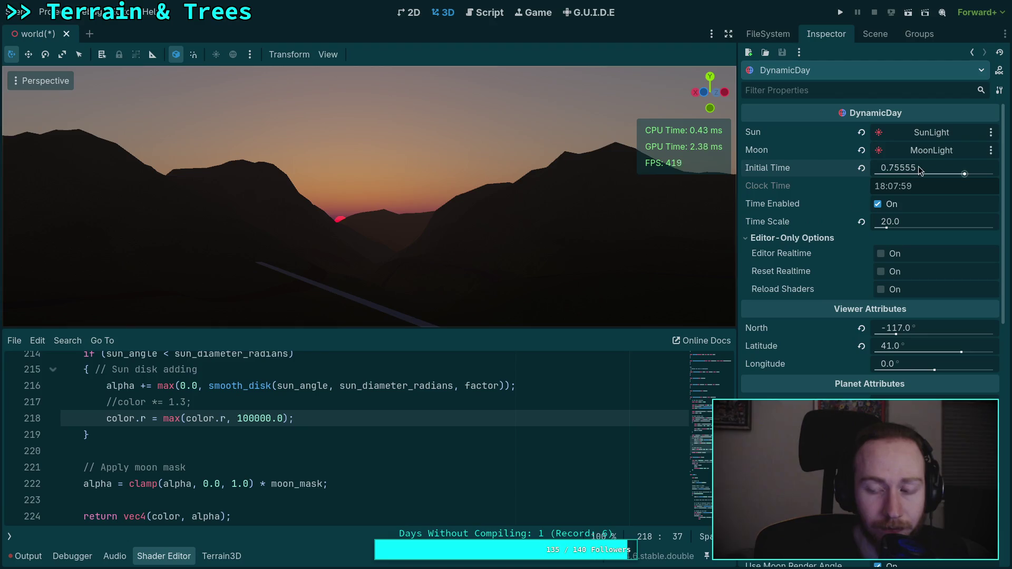
Move the DynamicDay Initial Time back to mid-afternoon, 0.5951, with the camera tilted toward the sky.
left_click_drag(918, 166, 954, 175)
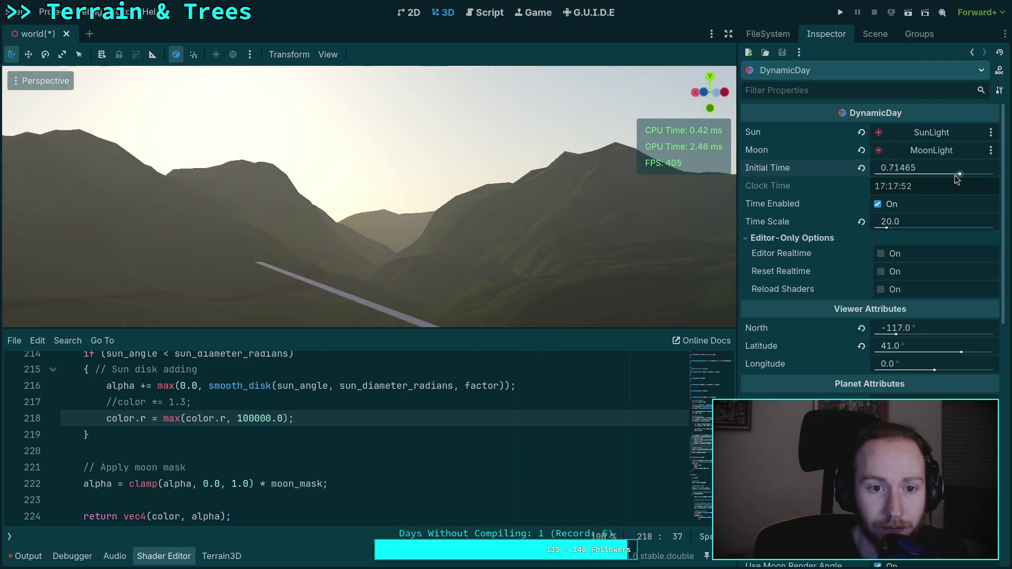
left_click_drag(620, 182, 814, 169)
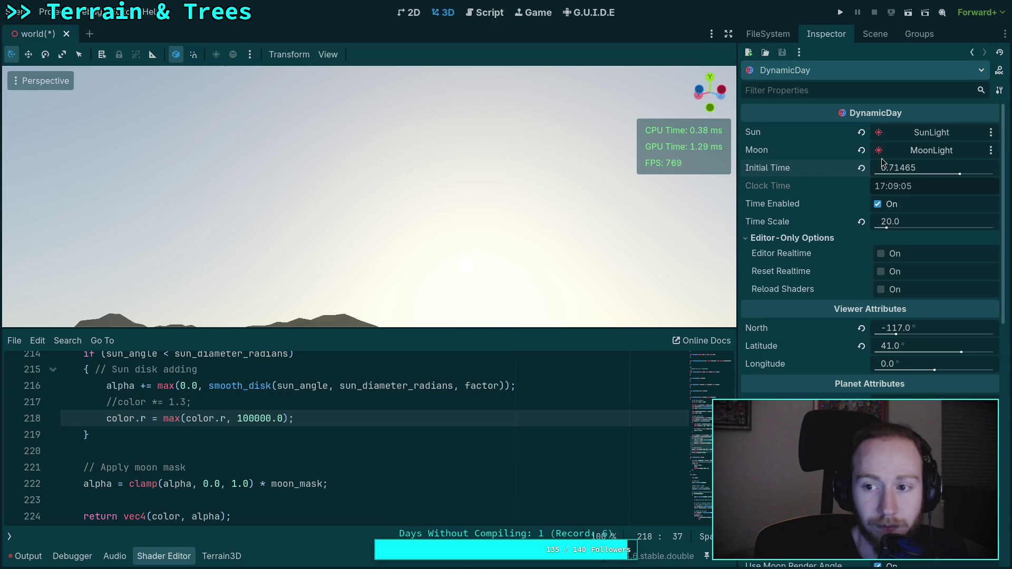
left_click_drag(883, 162, 840, 163)
left_click_drag(282, 272, 364, 263)
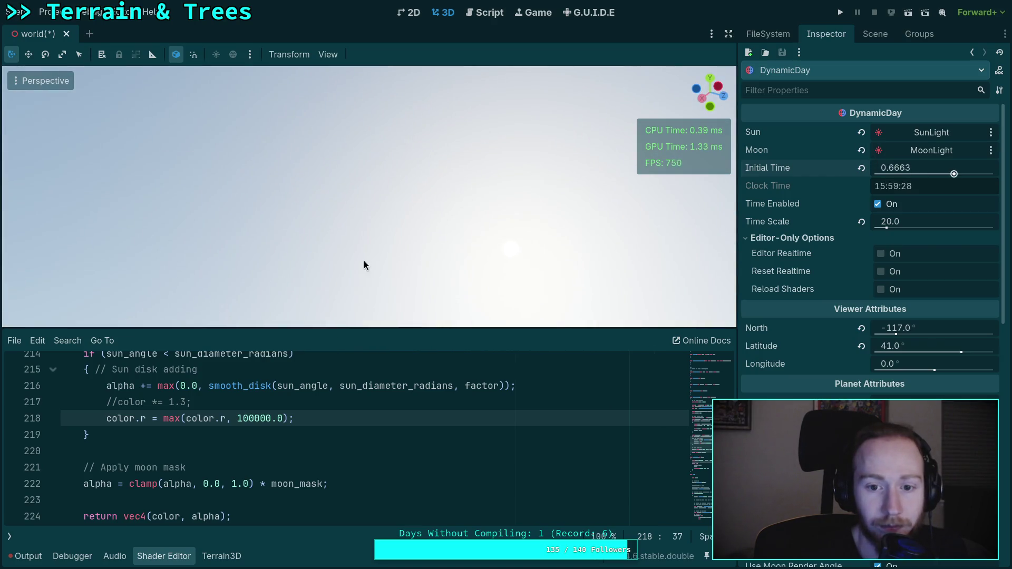
left_click_drag(884, 166, 833, 166)
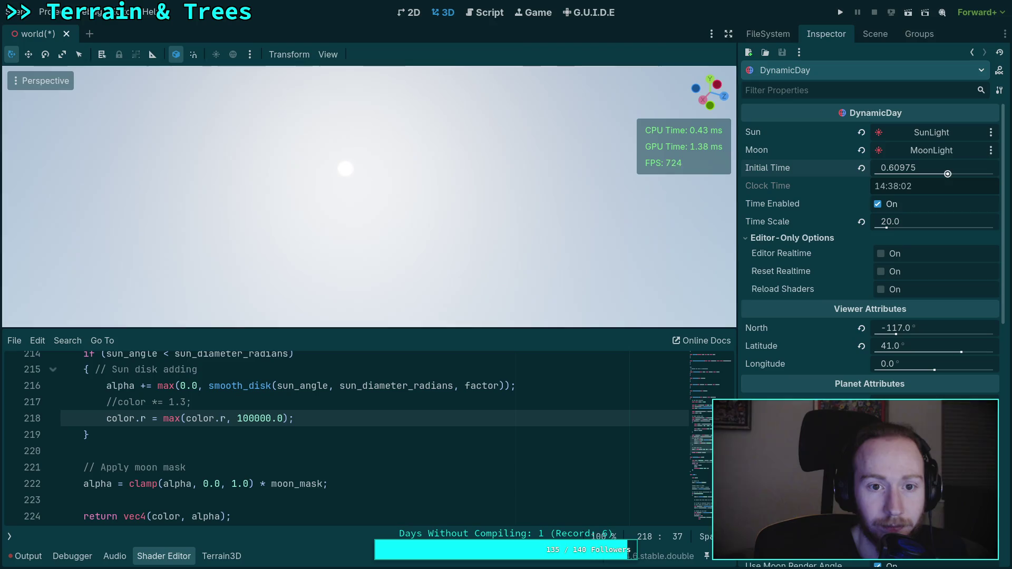
left_click_drag(918, 166, 905, 167)
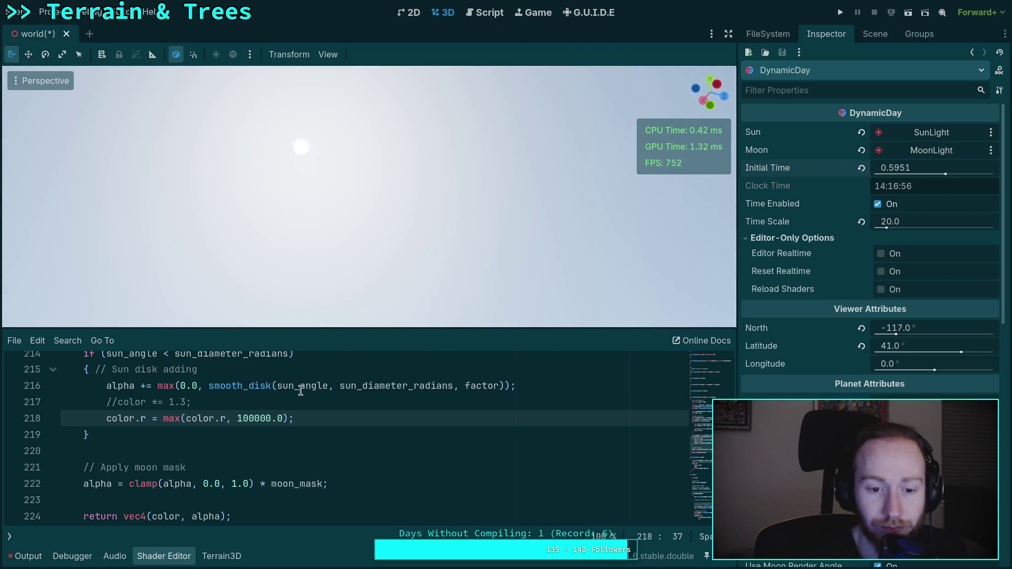
Shorten line 218's red minimum so it reads color.r = max(color.r, 10.0).
left_click(255, 419)
key("BackSpace")
key("BackSpace")
key("BackSpace")
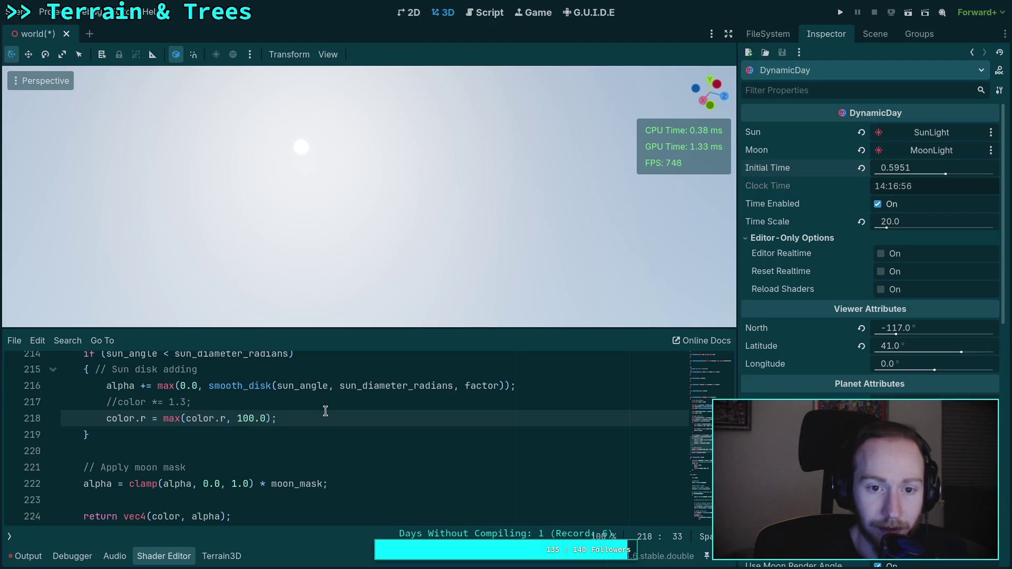
key("Right")
key("BackSpace")
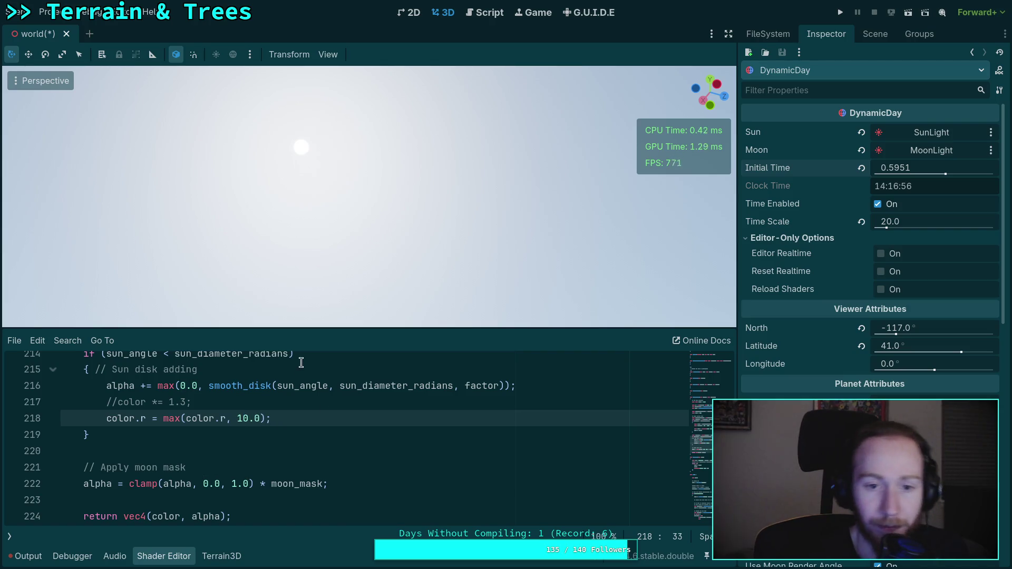
Drag Initial Time to 0.7446 (17:52) and orbit to face the low sun above the ridge.
mouse_move(920, 167)
left_mouse_down()
mouse_move(949, 175)
mouse_move(916, 170)
left_mouse_up()
left_click_drag(547, 296, 546, 296)
left_click_drag(928, 168, 926, 168)
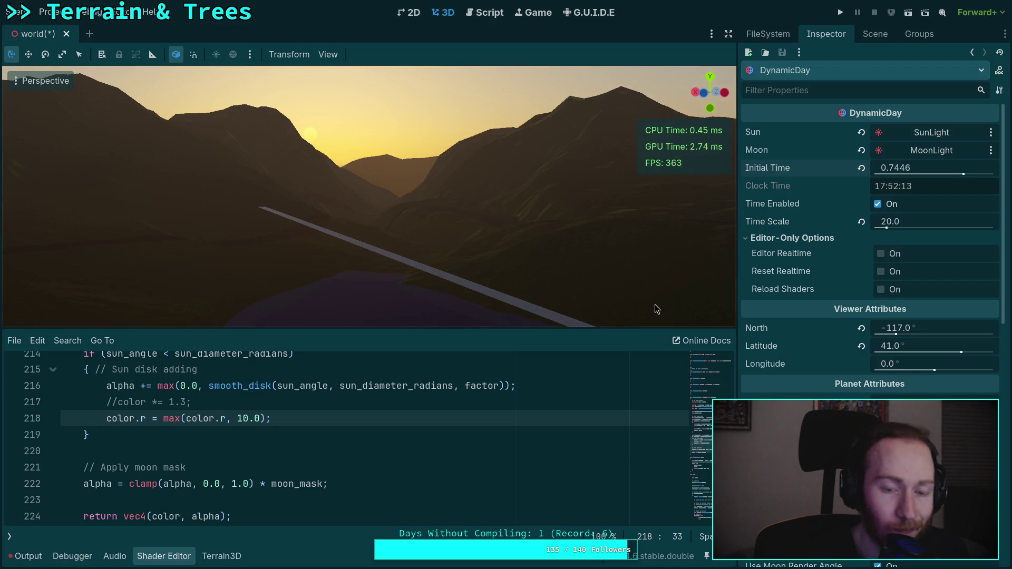
scroll(326, 431, "down", 5)
scroll(326, 431, "down", 1)
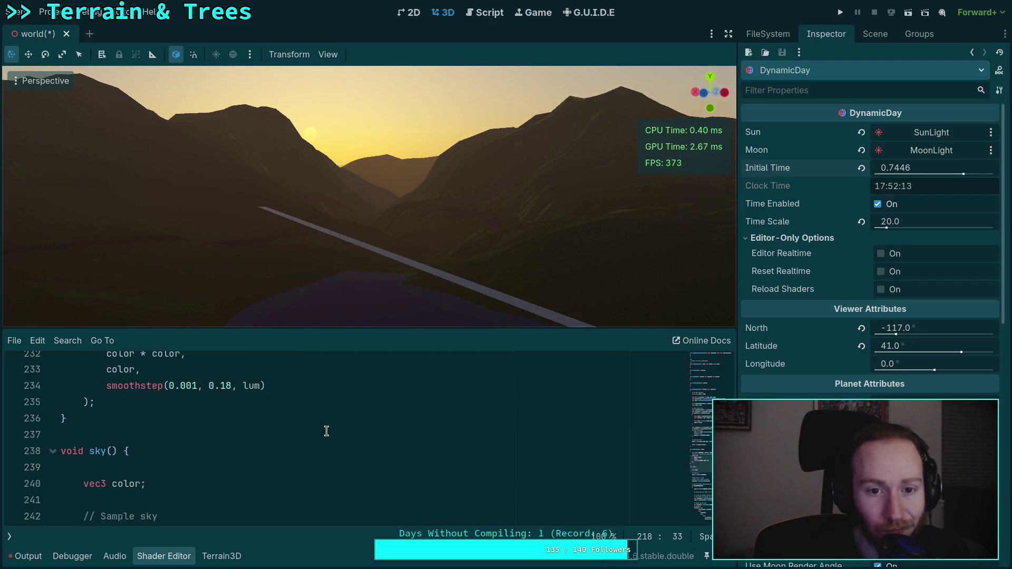
scroll(316, 435, "down", 6)
scroll(317, 435, "down", 9)
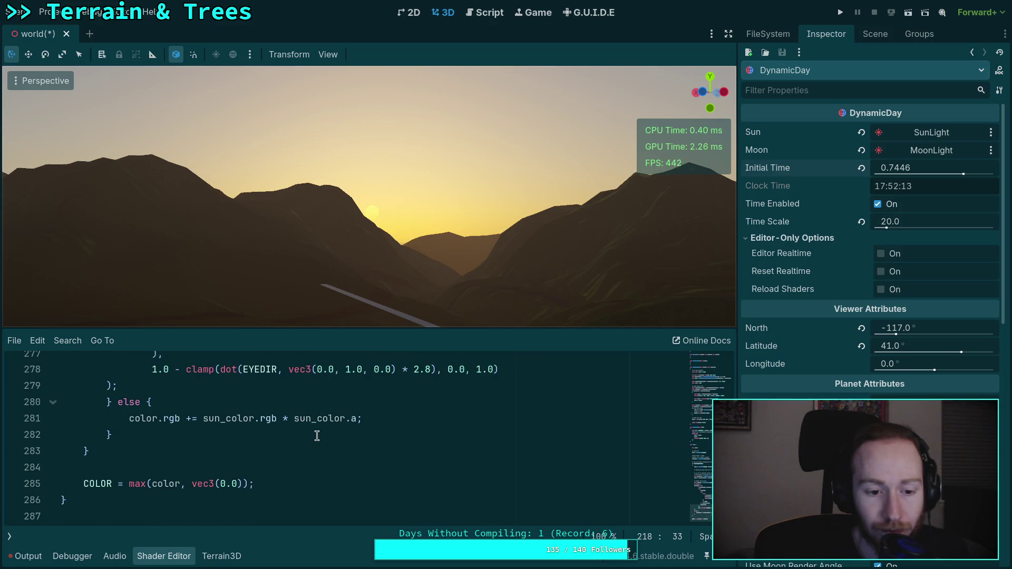
scroll(316, 435, "up", 2)
scroll(317, 436, "down", 1)
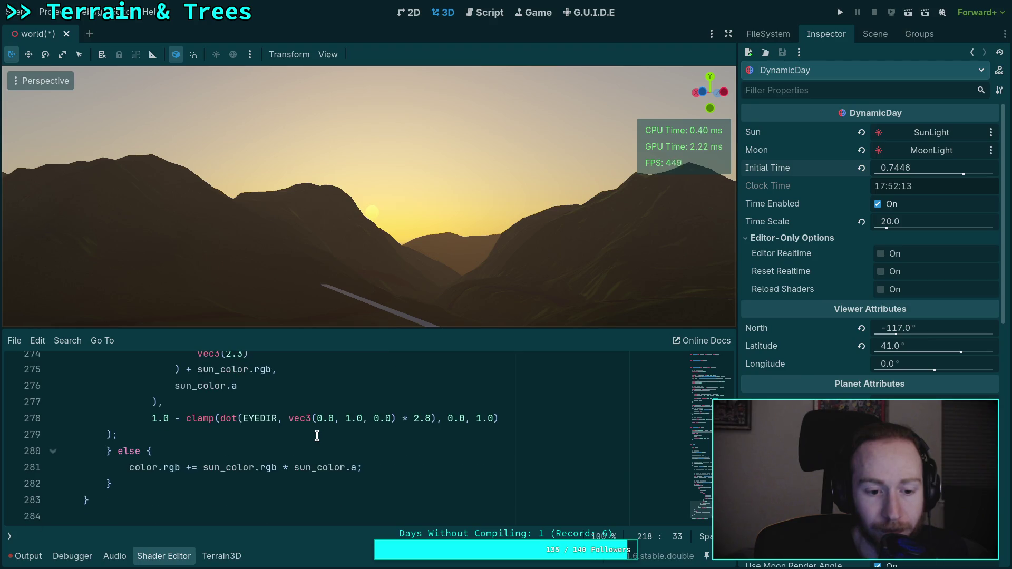
scroll(316, 436, "up", 10)
scroll(314, 435, "down", 12)
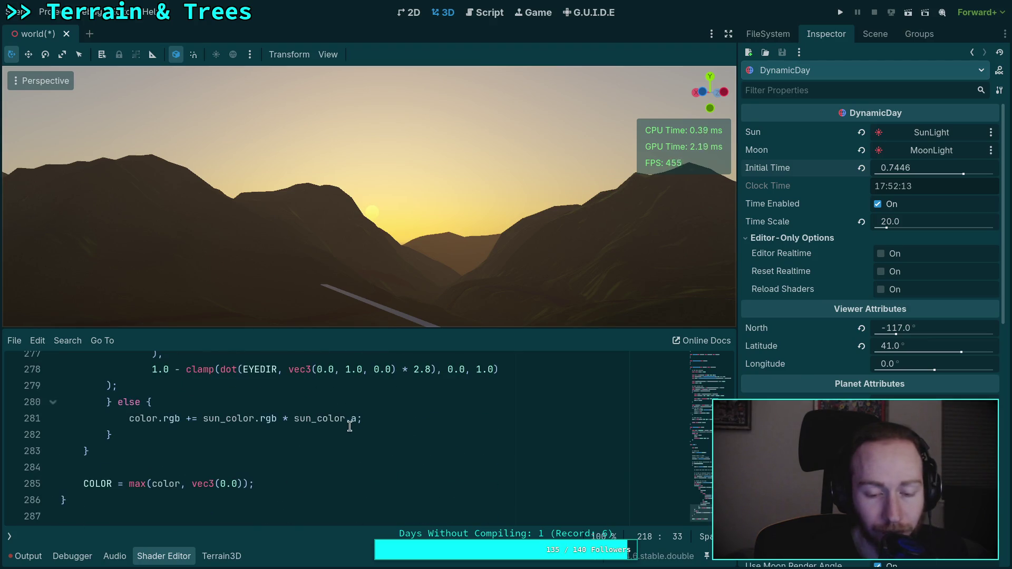
Insert a 100.0 * multiplier before sun_color.rgb * sun_color.a on line 281.
left_click(205, 419)
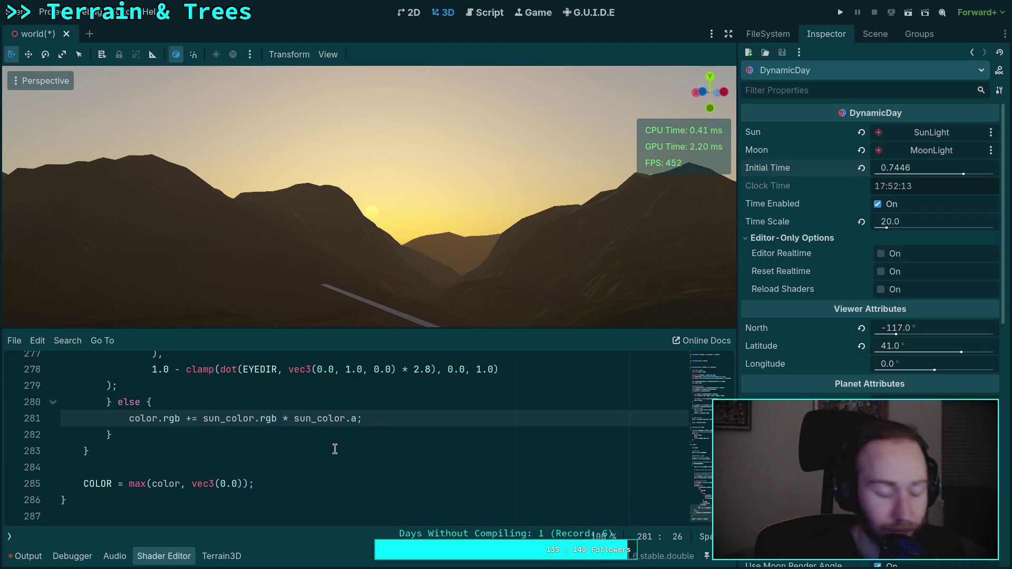
type("10.0 *")
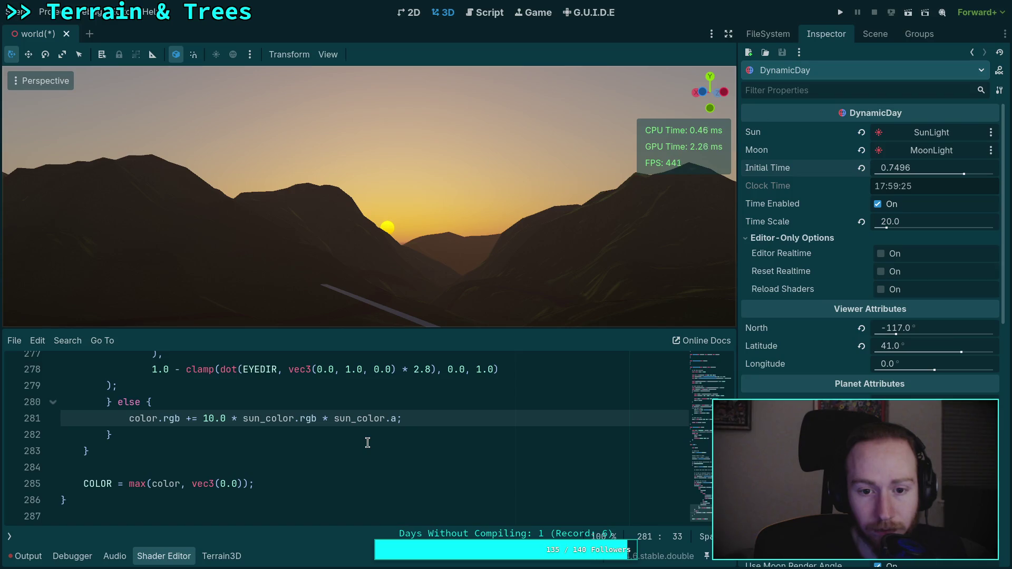
left_click(212, 419)
type("0")
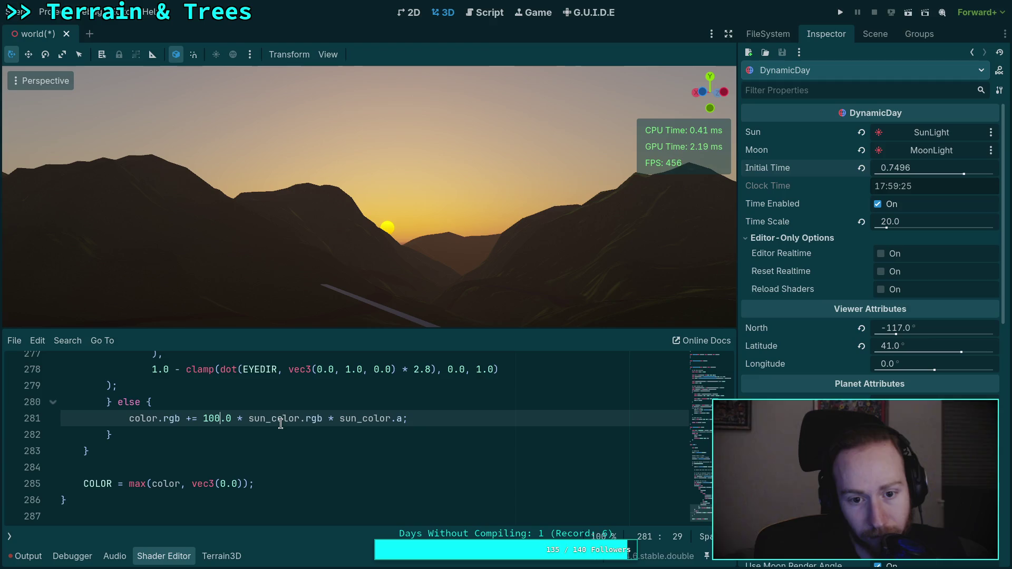
scroll(281, 424, "up", 15)
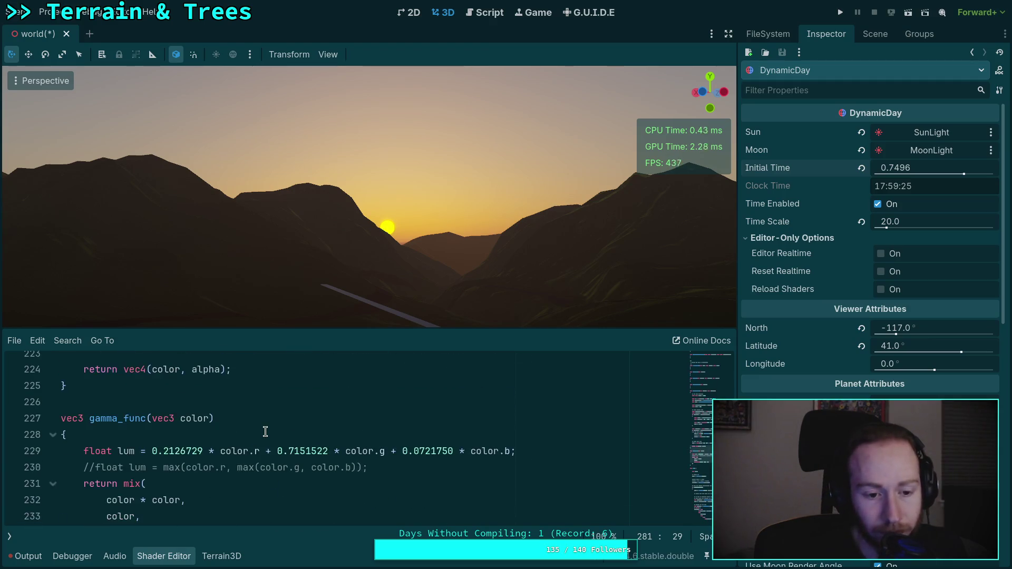
scroll(264, 428, "down", 2)
scroll(260, 424, "up", 5)
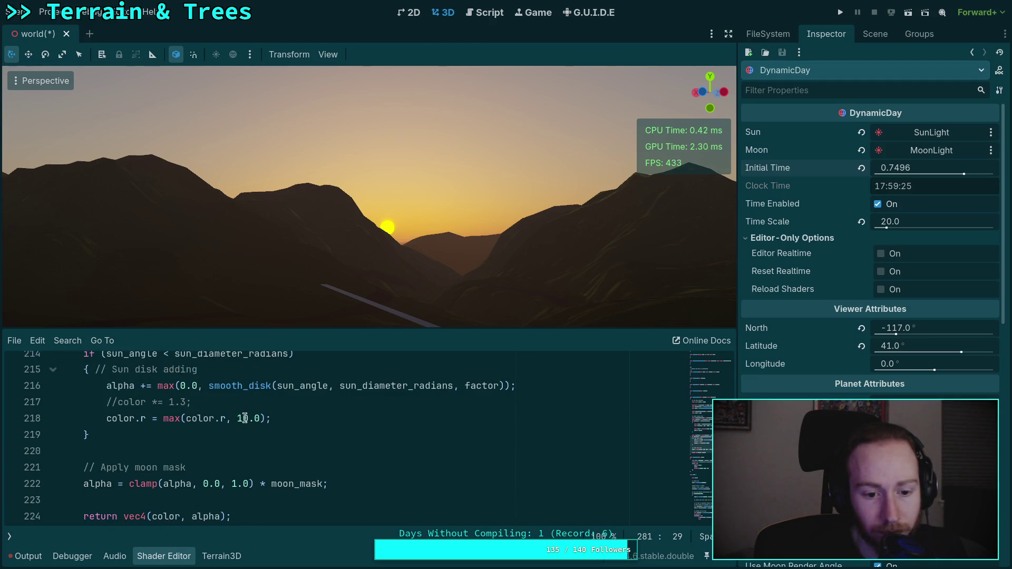
Reduce line 218's red minimum from 10.0 to 1.0 and restore Initial Time to 0.7441.
left_click(248, 418)
key("BackSpace")
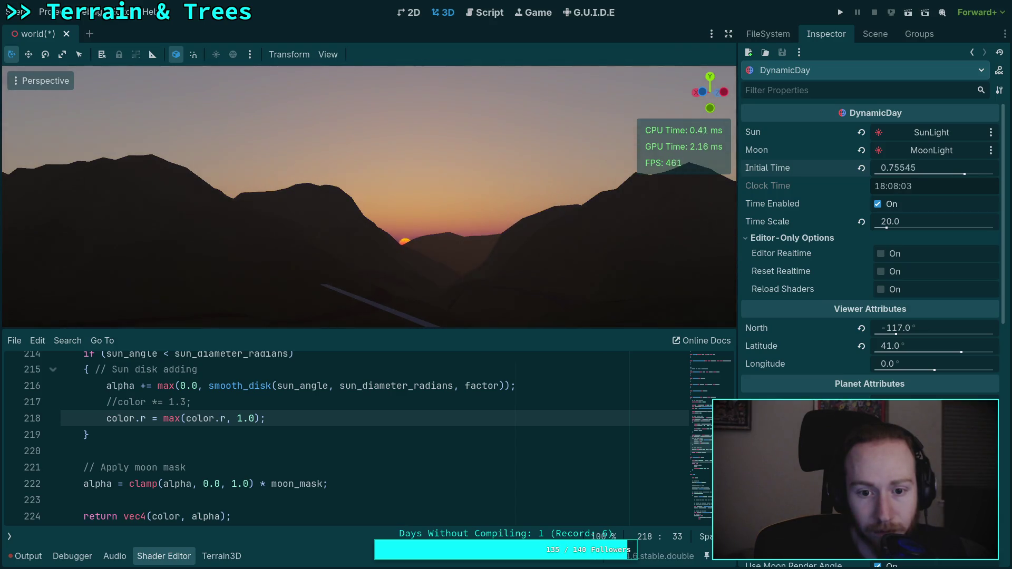
key("ctrl+s")
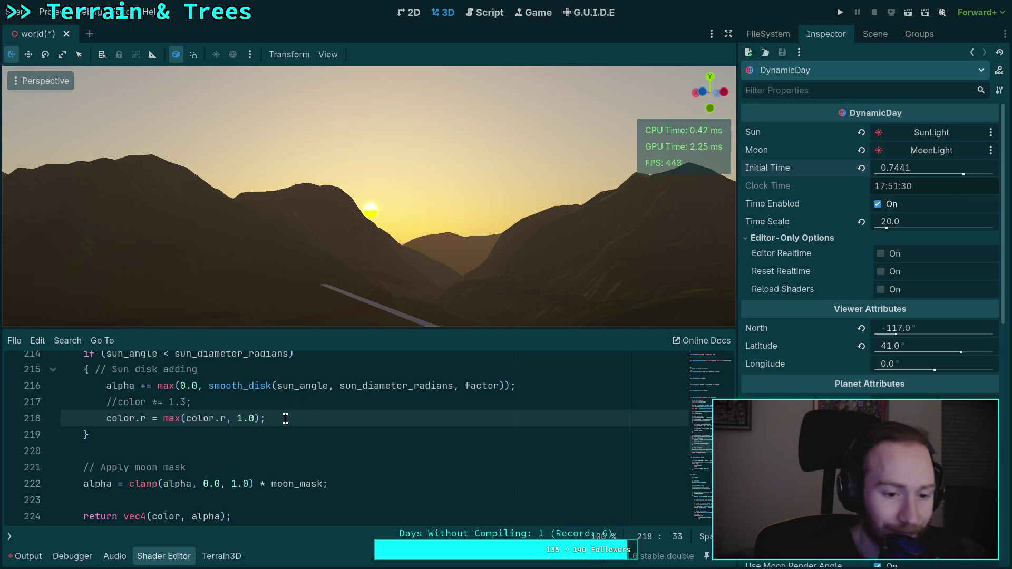
scroll(247, 432, "down", 15)
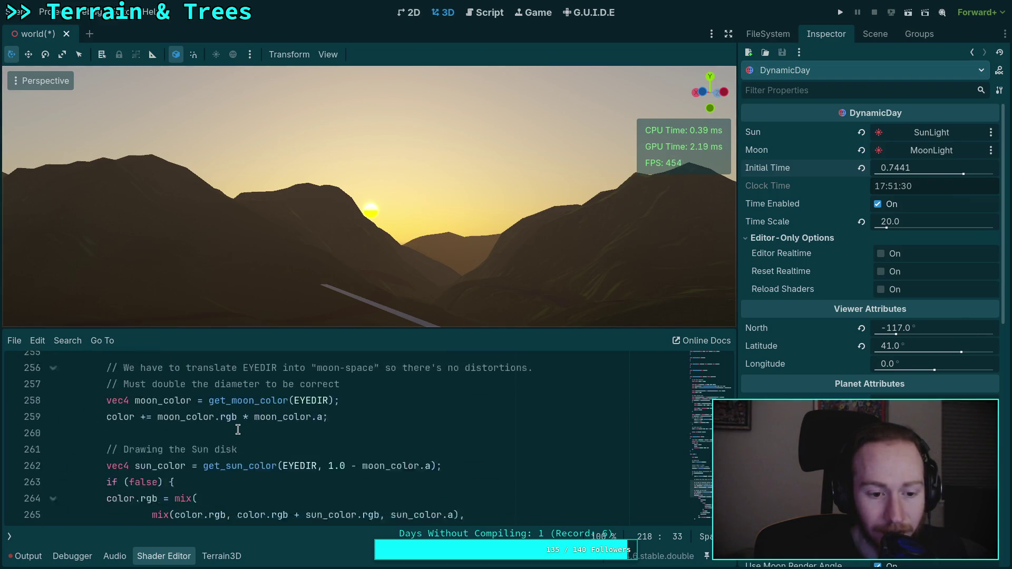
Delete the 100.0 * multiplier from line 281, leaving sun_color.rgb * sun_color.a.
scroll(237, 429, "down", 4)
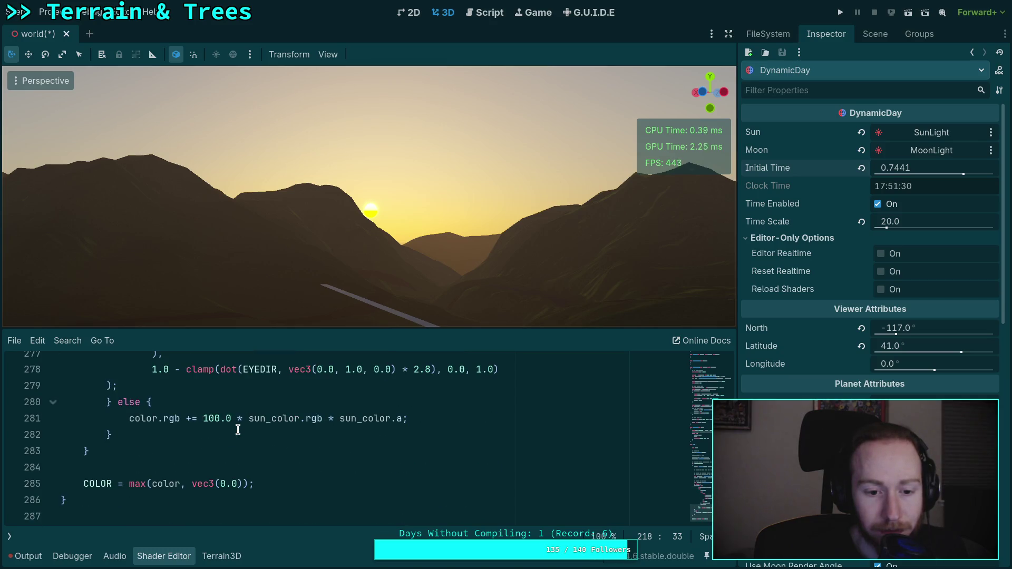
left_click_drag(196, 418, 244, 416)
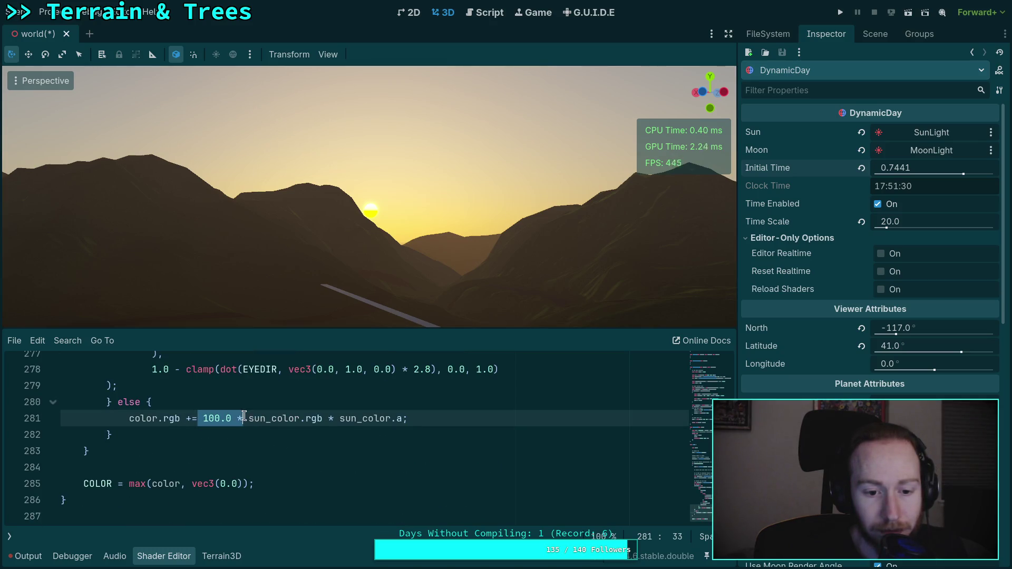
key("BackSpace")
left_click(392, 425)
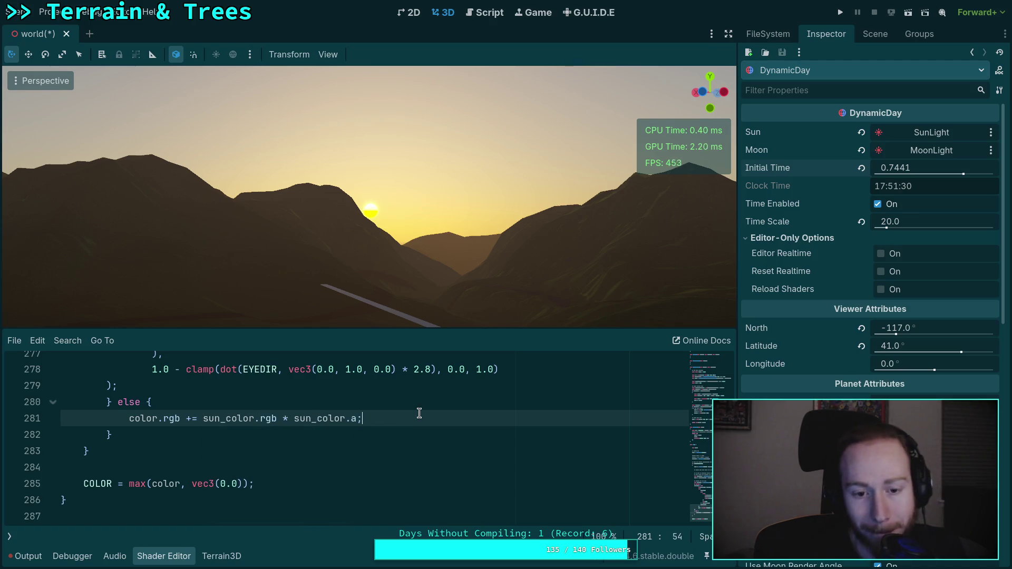
scroll(380, 427, "up", 3)
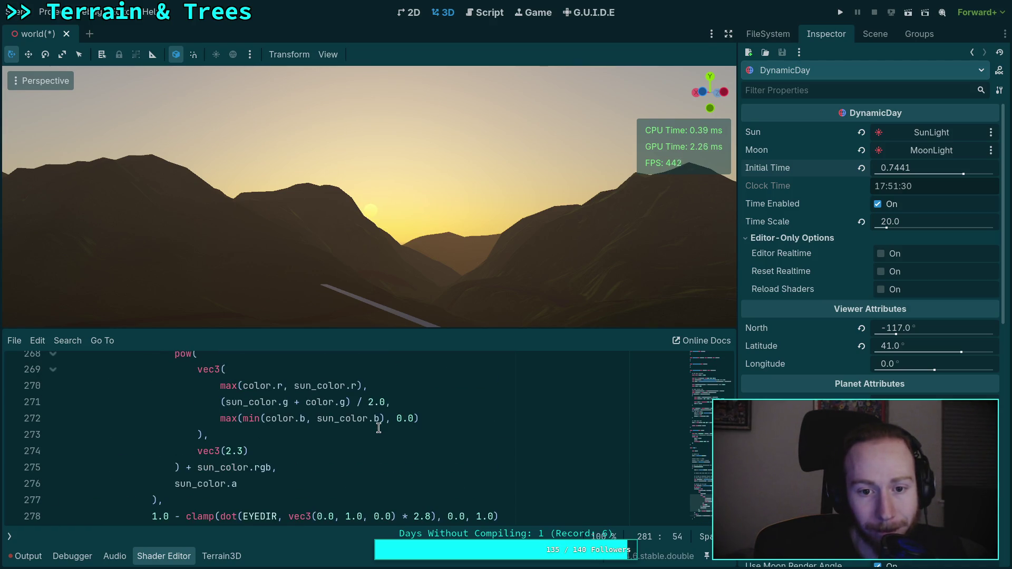
scroll(378, 428, "down", 2)
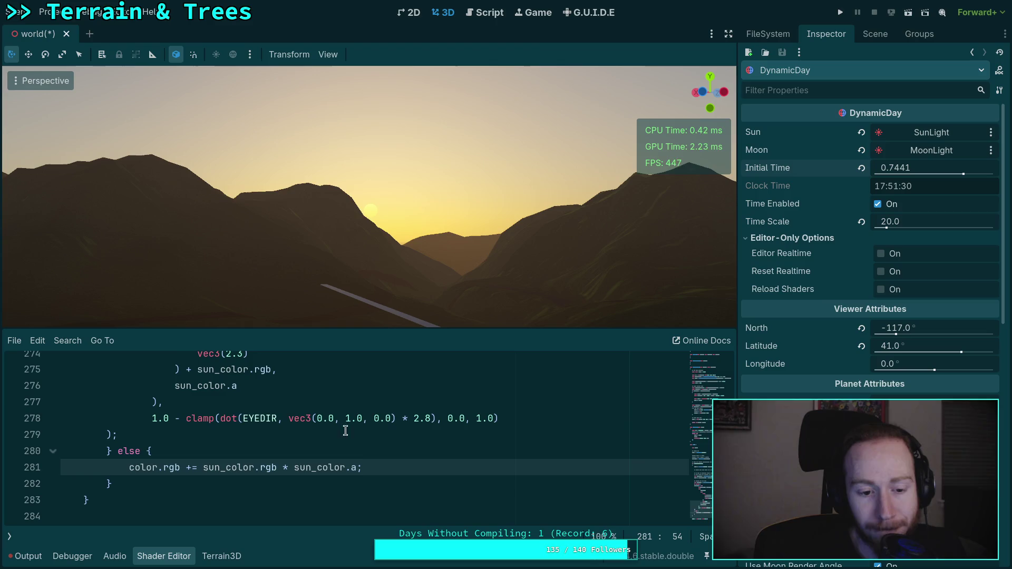
scroll(130, 468, "up", 6)
Switch line 263 to if (true), set Initial Time to 0.75425, and save the scene.
double_click(138, 467)
type("tru")
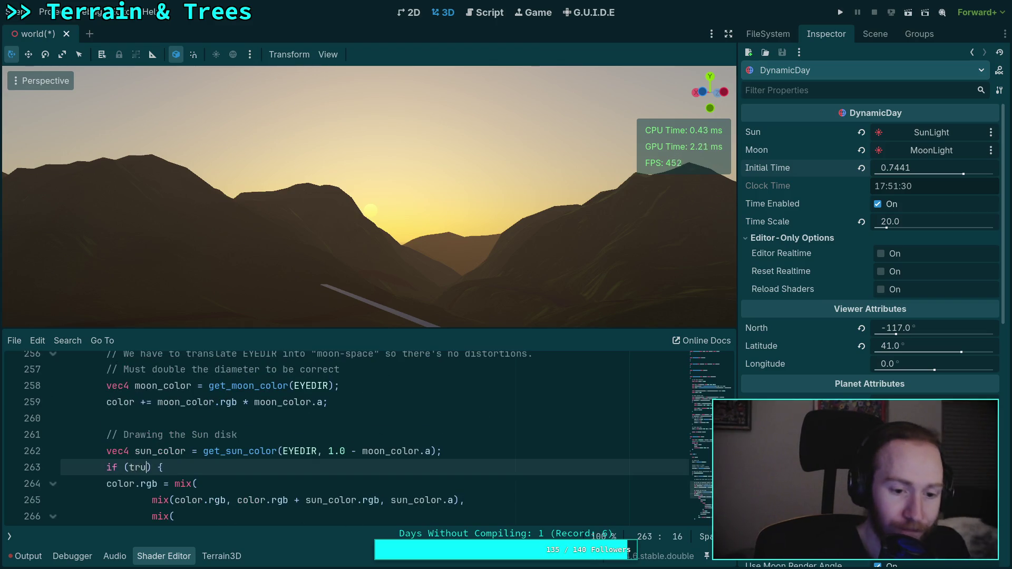
type("e")
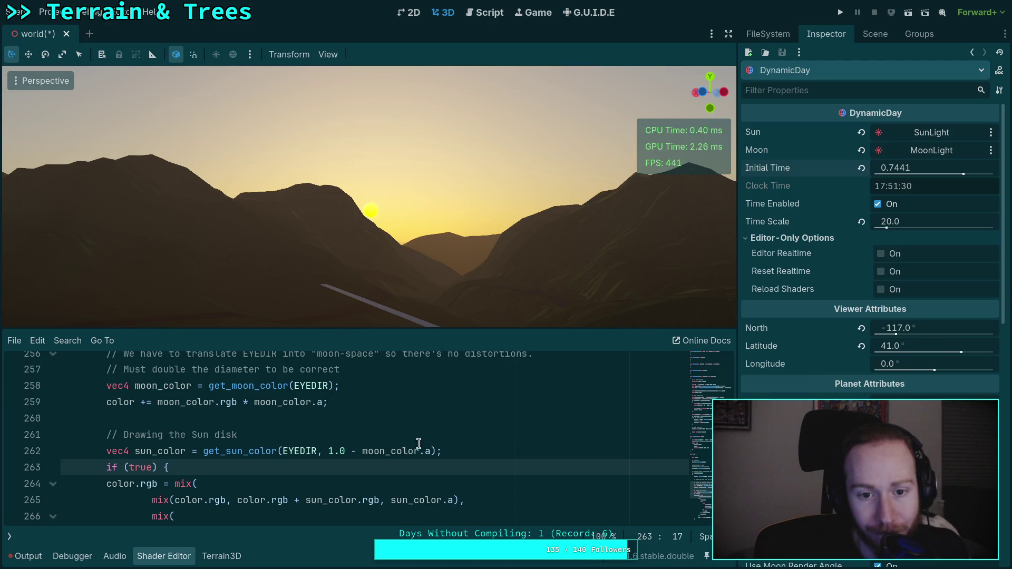
left_click_drag(899, 167, 951, 180)
scroll(395, 445, "up", 14)
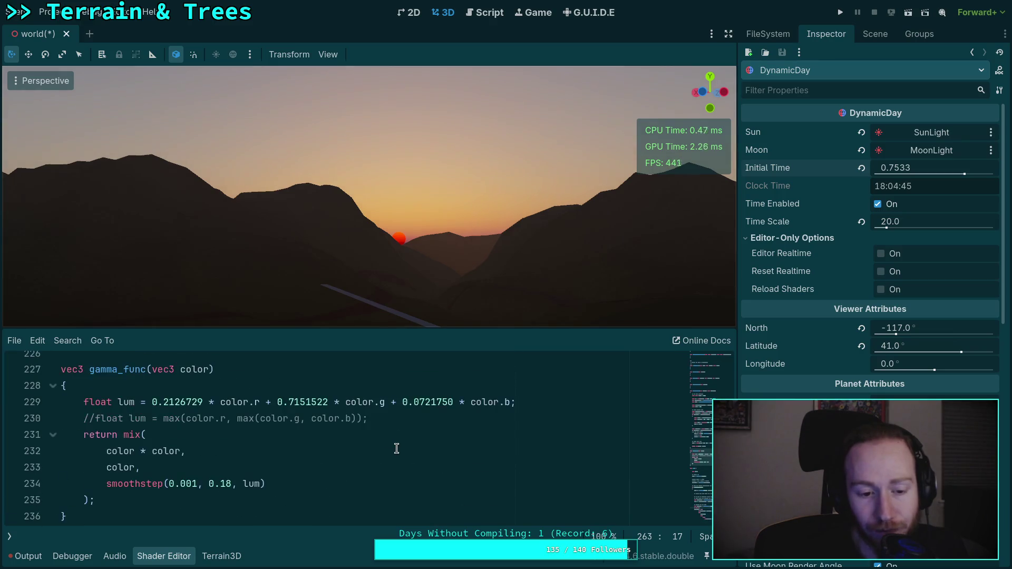
scroll(197, 472, "up", 1)
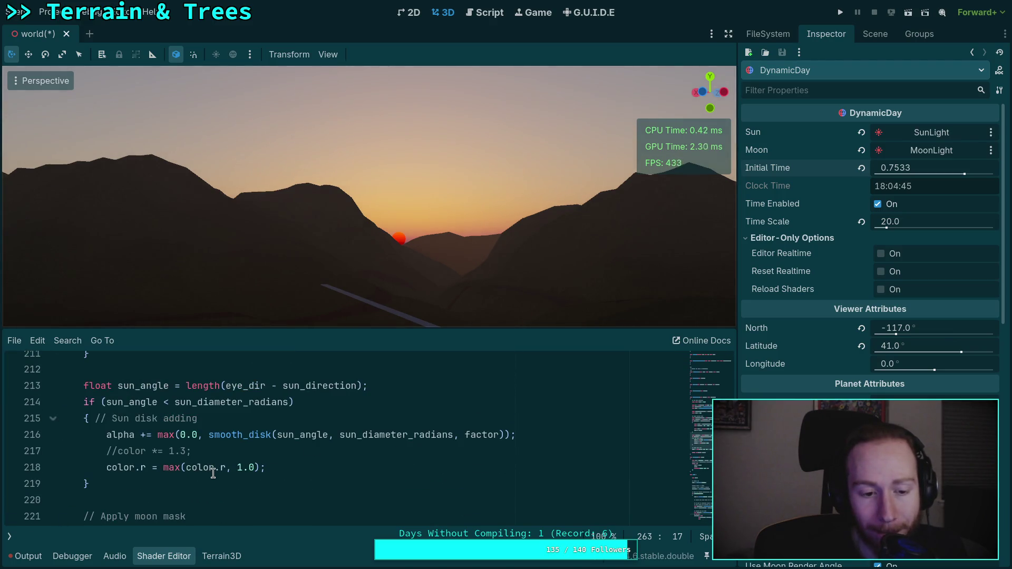
scroll(213, 473, "down", 1)
scroll(213, 472, "down", 6)
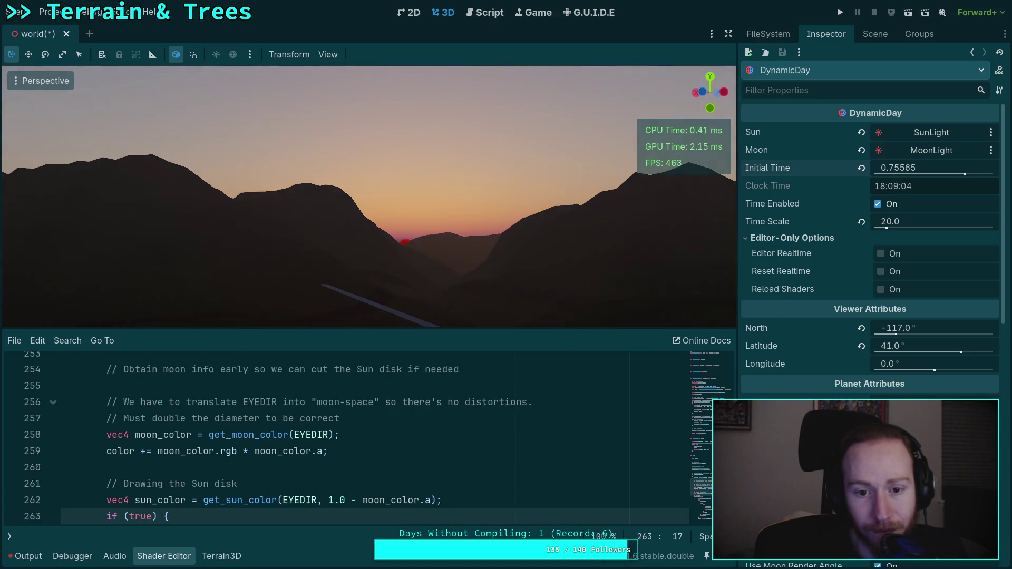
scroll(434, 436, "down", 3)
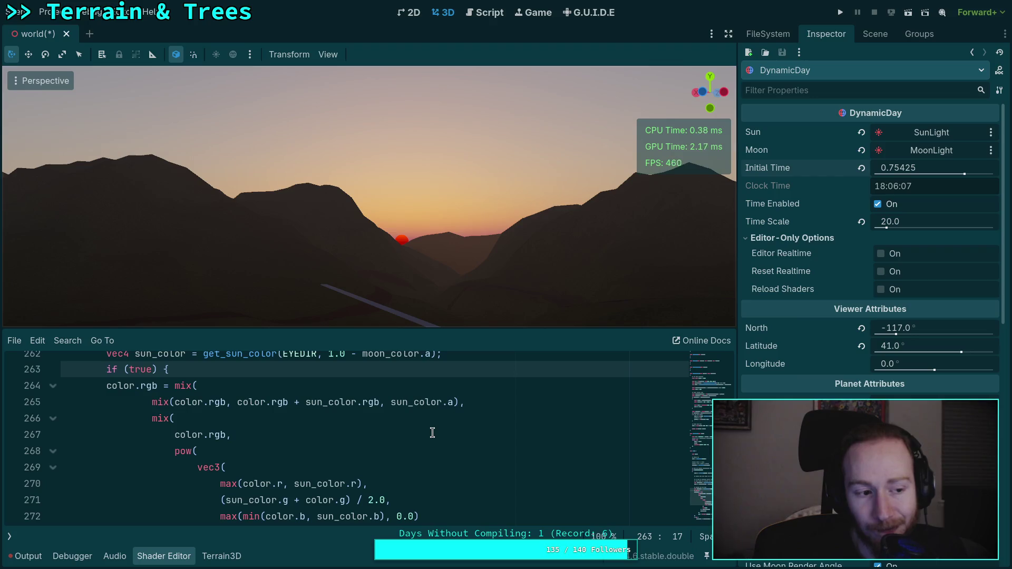
scroll(433, 432, "down", 4)
left_click(515, 420)
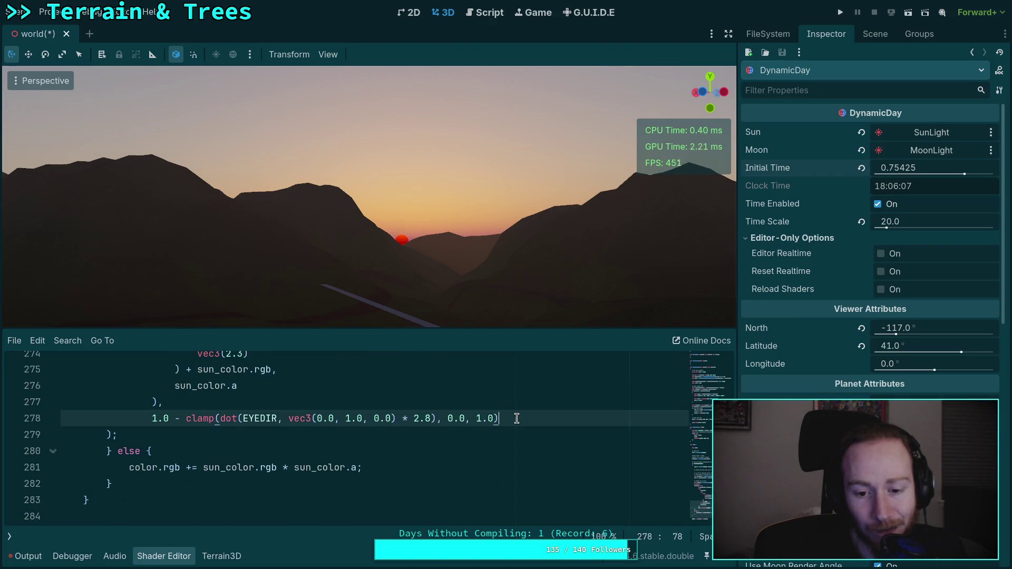
key("ctrl+s")
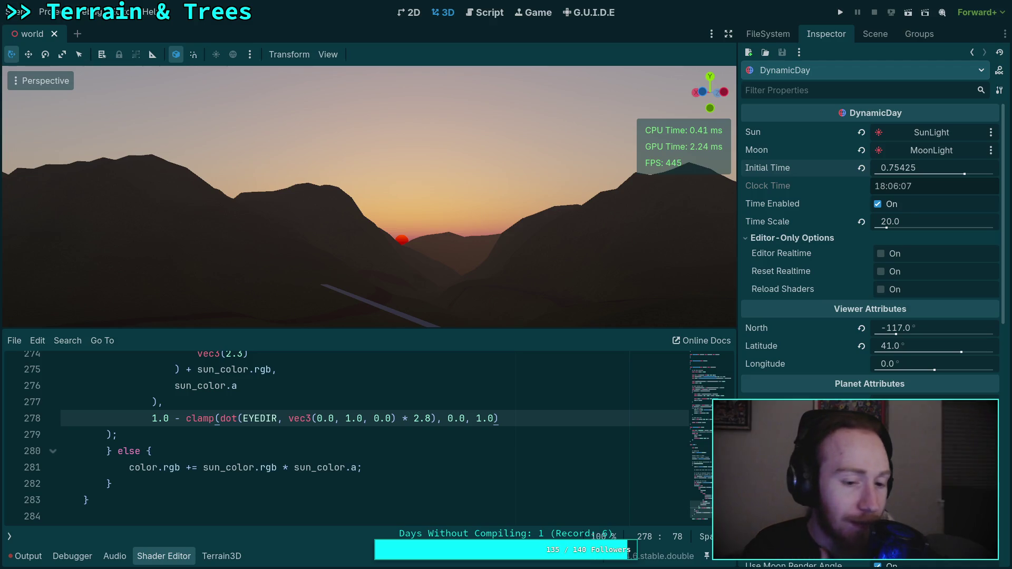
Save again, then change line 263's condition back to if (false).
key("ctrl+s")
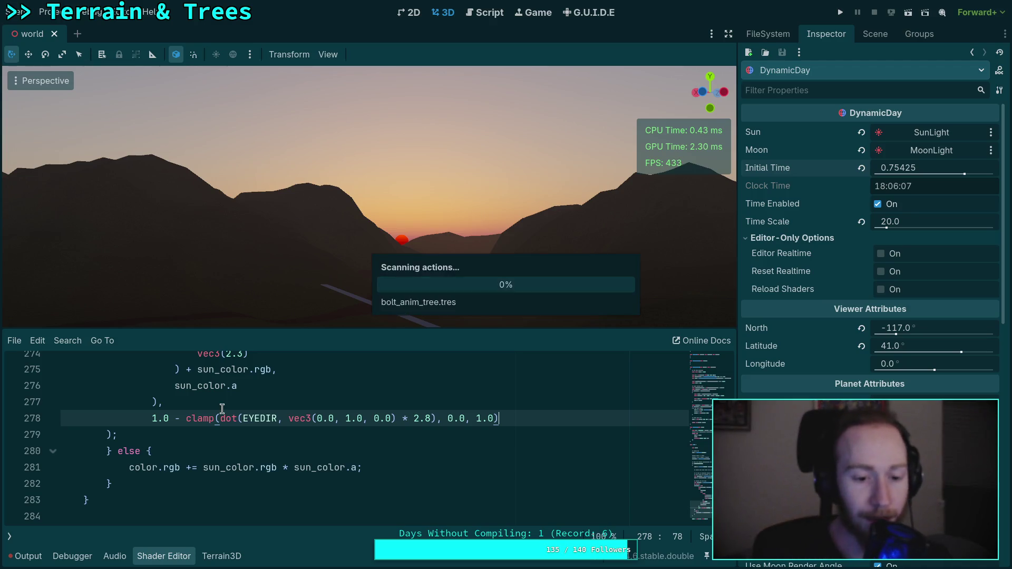
left_click(384, 468)
left_click(202, 468)
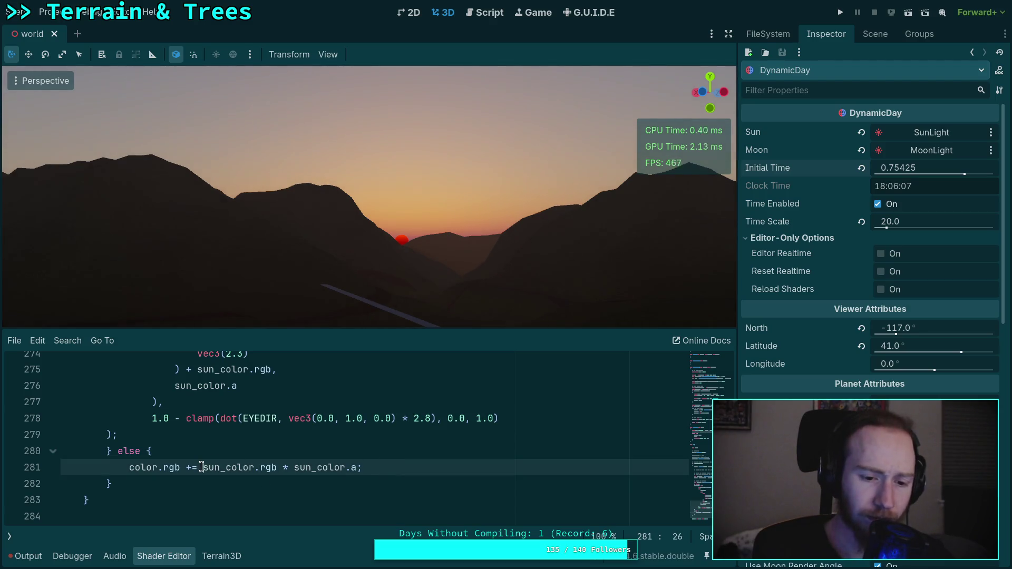
scroll(271, 465, "up", 5)
double_click(146, 418)
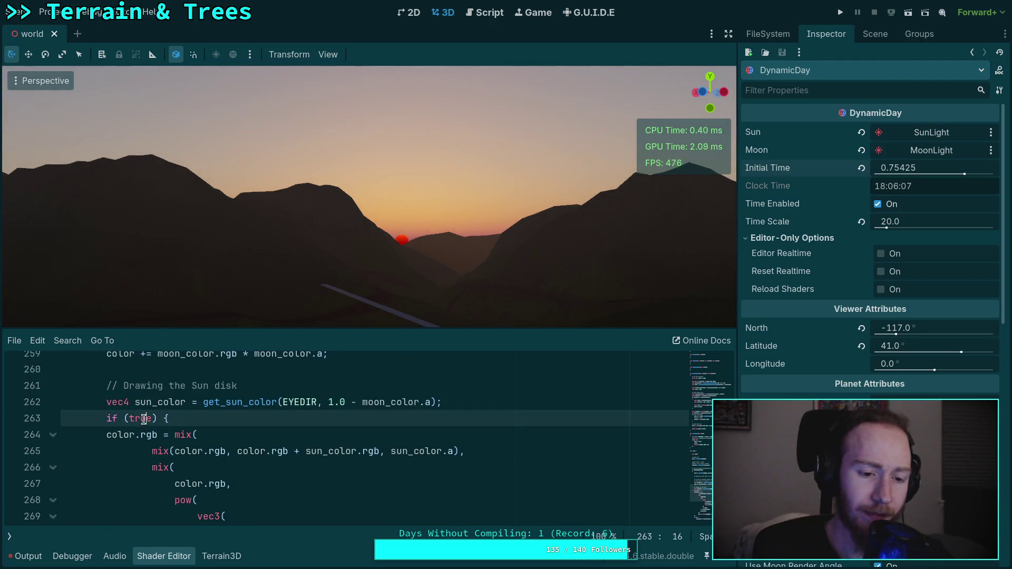
type("false")
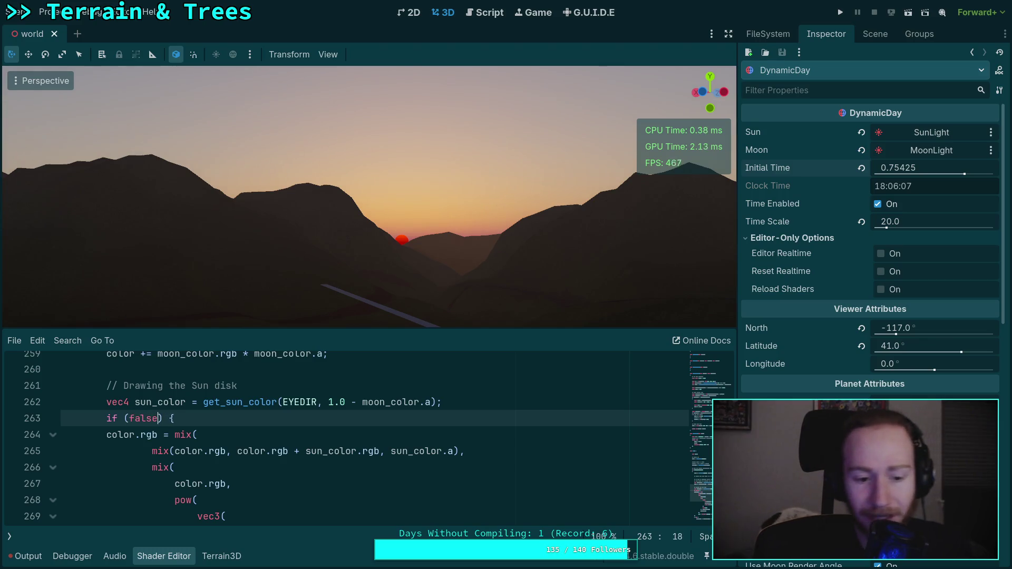
left_click(369, 435)
scroll(373, 448, "down", 5)
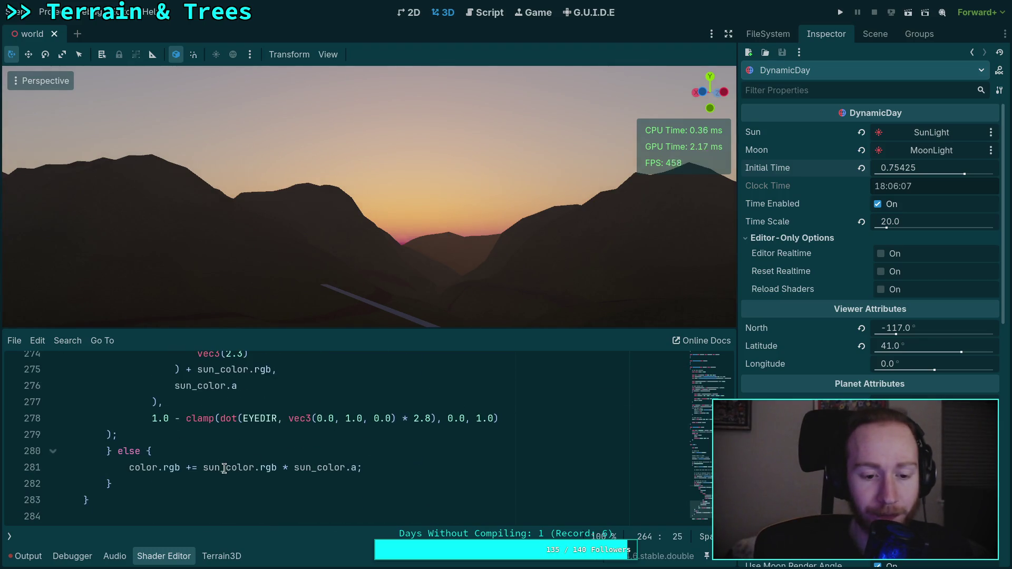
Prefix line 281's sun term with a length(color.rgb) * brightness factor.
left_click(202, 467)
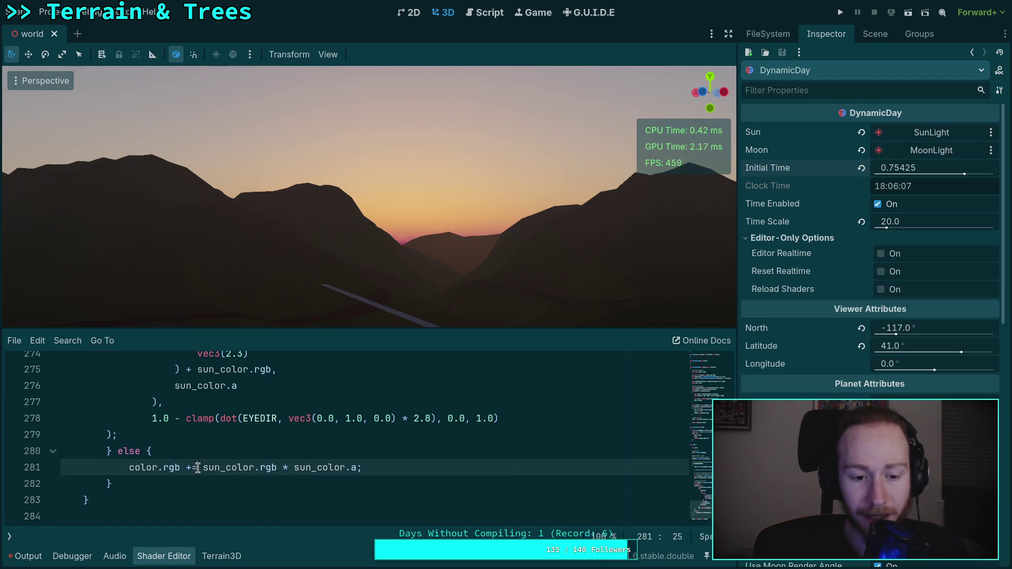
type("len")
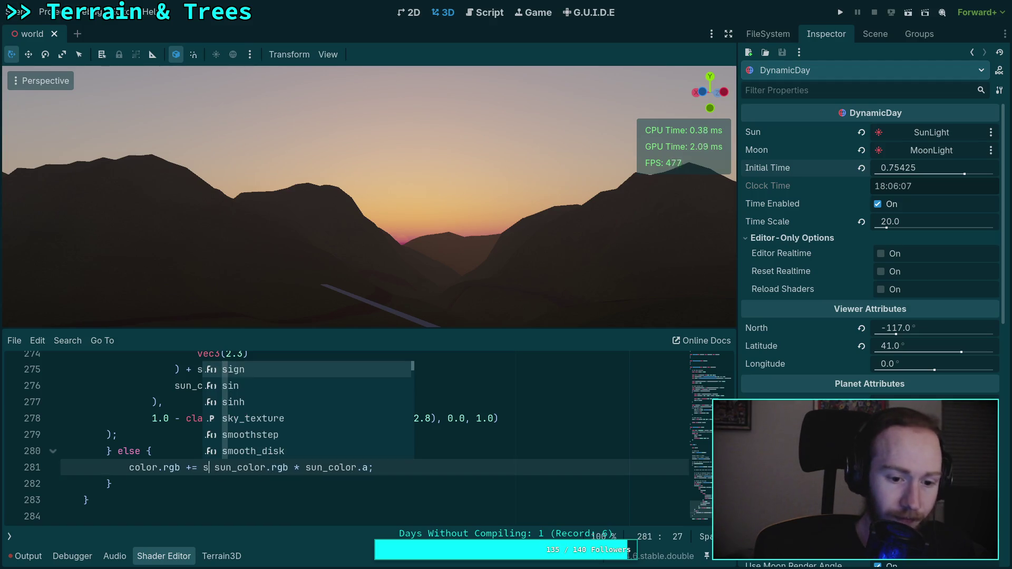
key("Return")
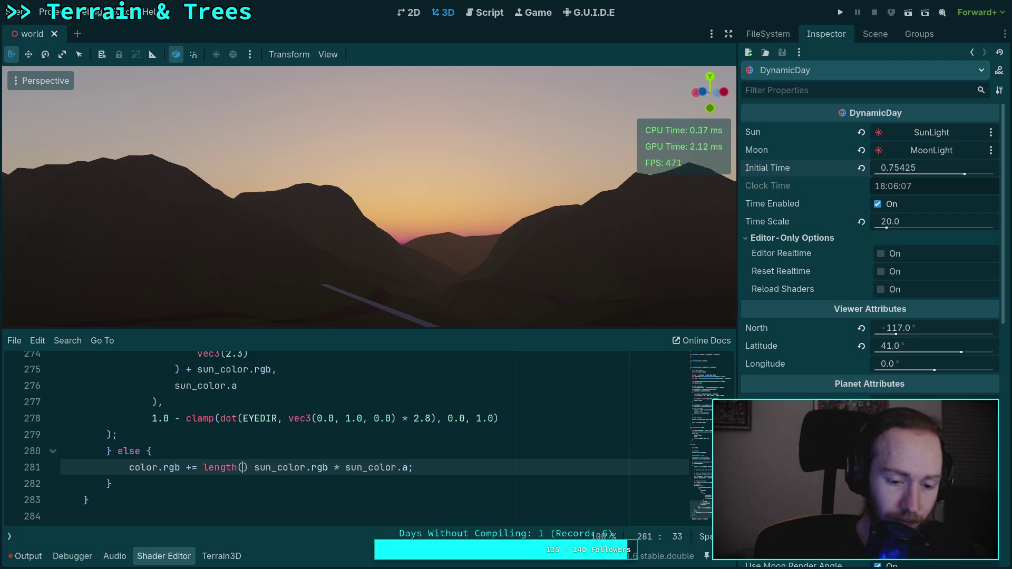
type("color.rgb")
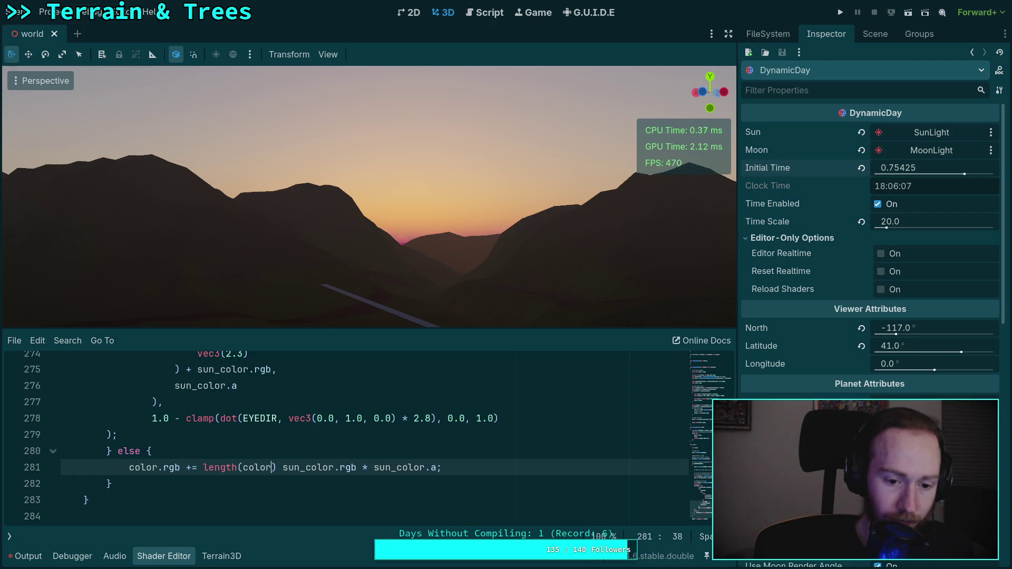
type(" *")
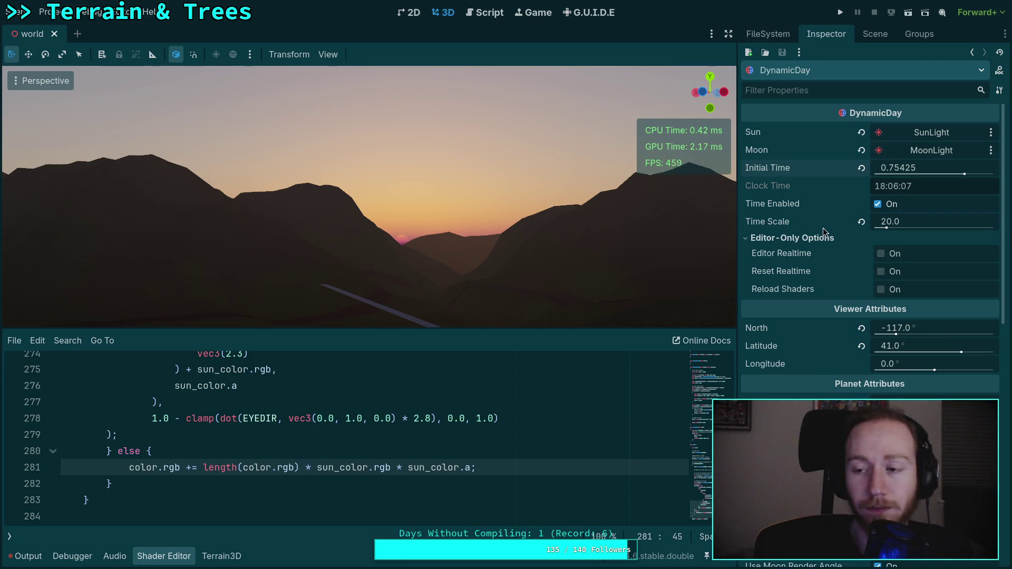
Adjust the DynamicDay Initial Time to 0.7469 (17:55:32).
mouse_move(902, 172)
left_mouse_down()
mouse_move(873, 172)
mouse_move(913, 168)
left_mouse_up()
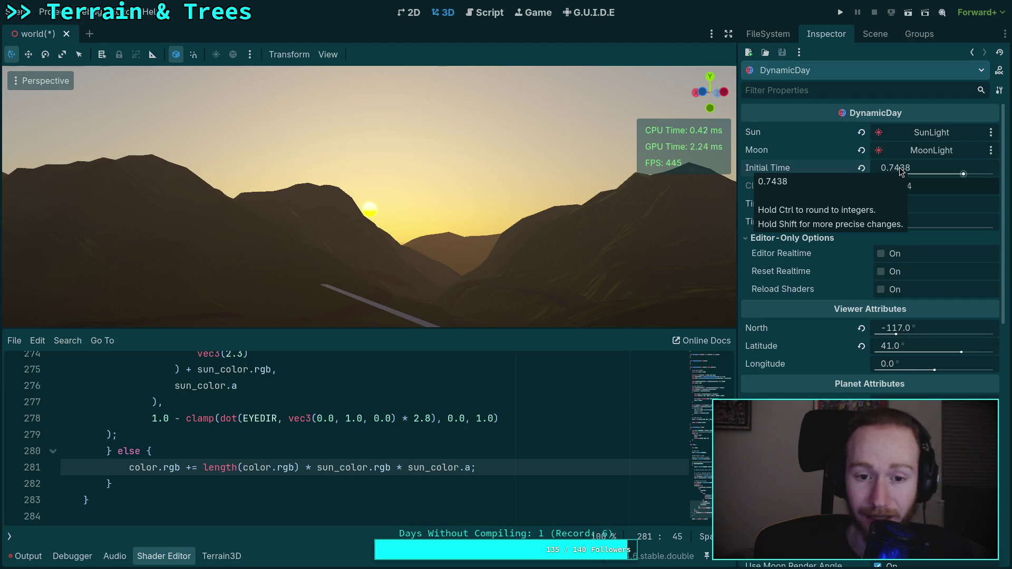
left_click_drag(906, 168, 916, 167)
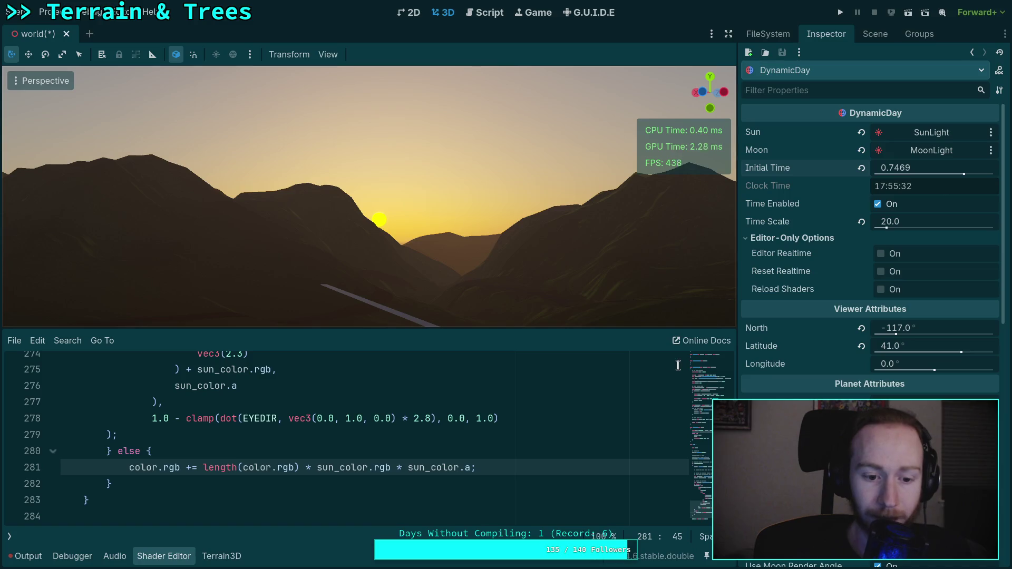
scroll(331, 436, "up", 9)
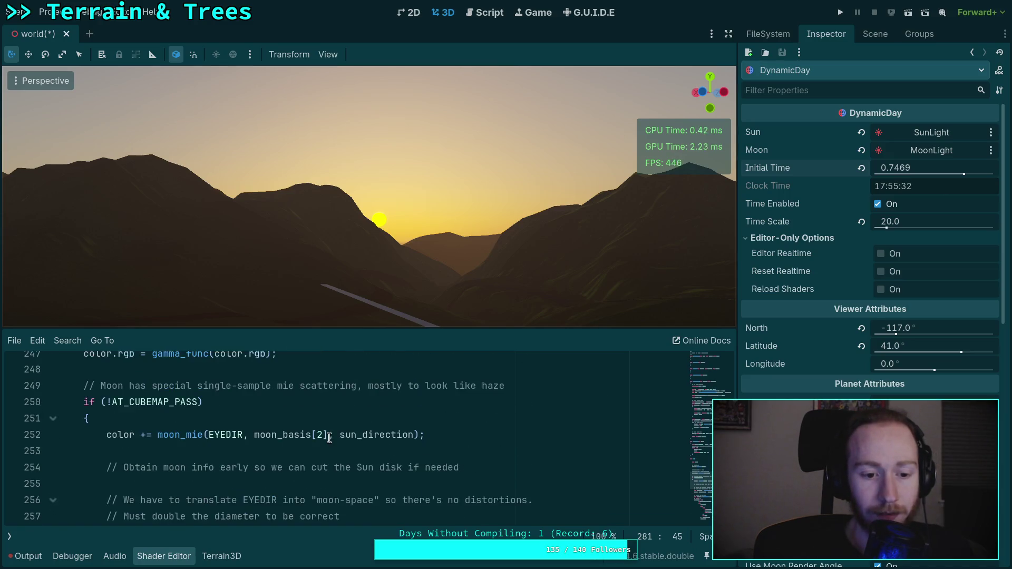
scroll(329, 438, "up", 4)
scroll(328, 437, "down", 2)
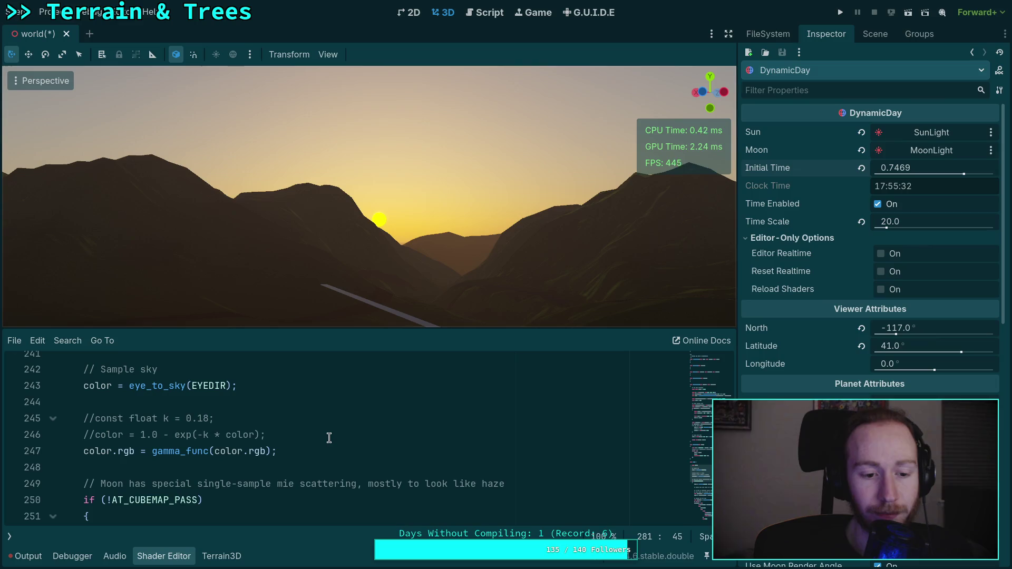
scroll(329, 438, "down", 11)
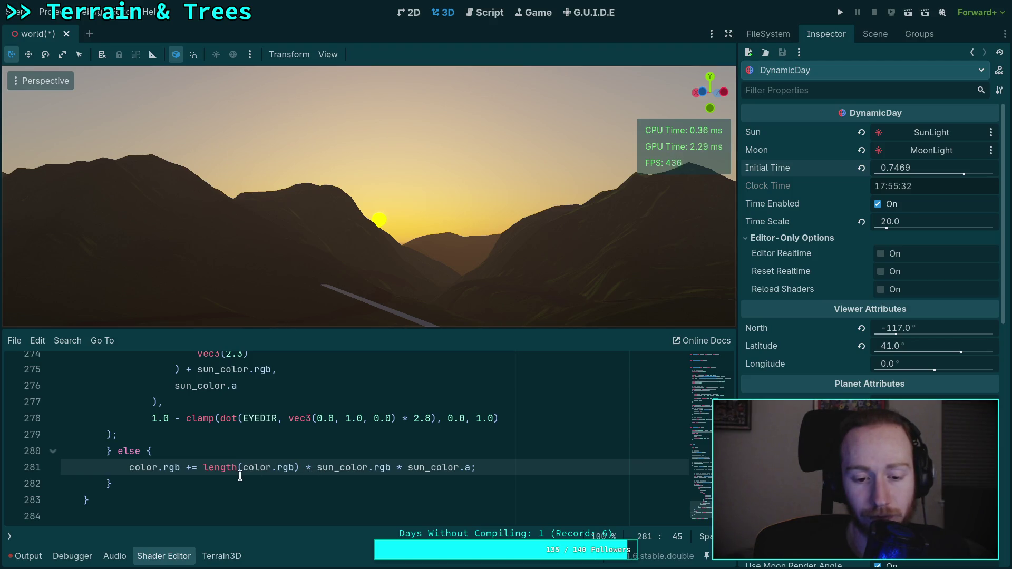
Remove the length(color.rgb) * factor so line 281 adds only sun_color.rgb * sun_color.a.
double_click(306, 468)
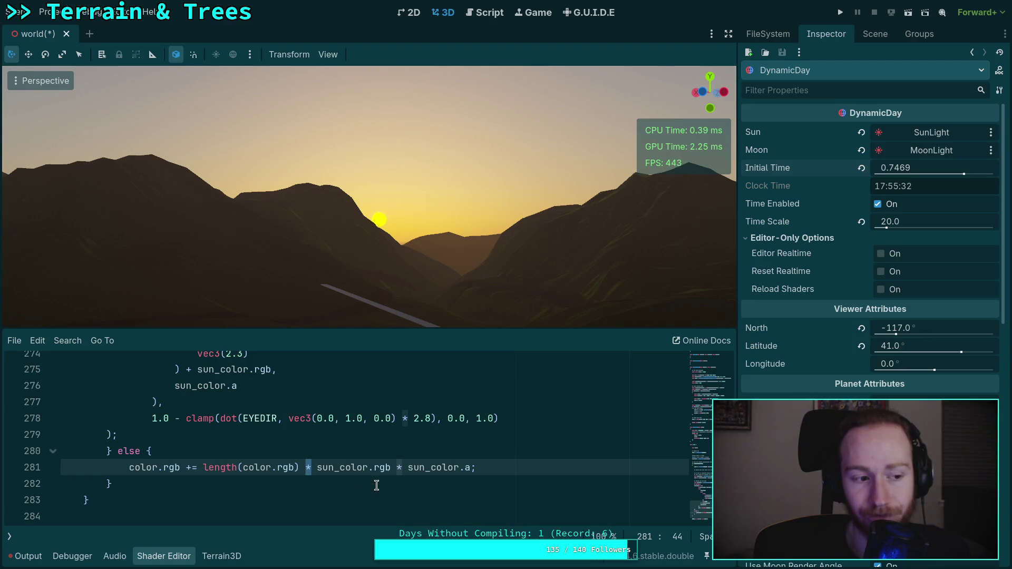
left_click_drag(203, 467, 312, 465)
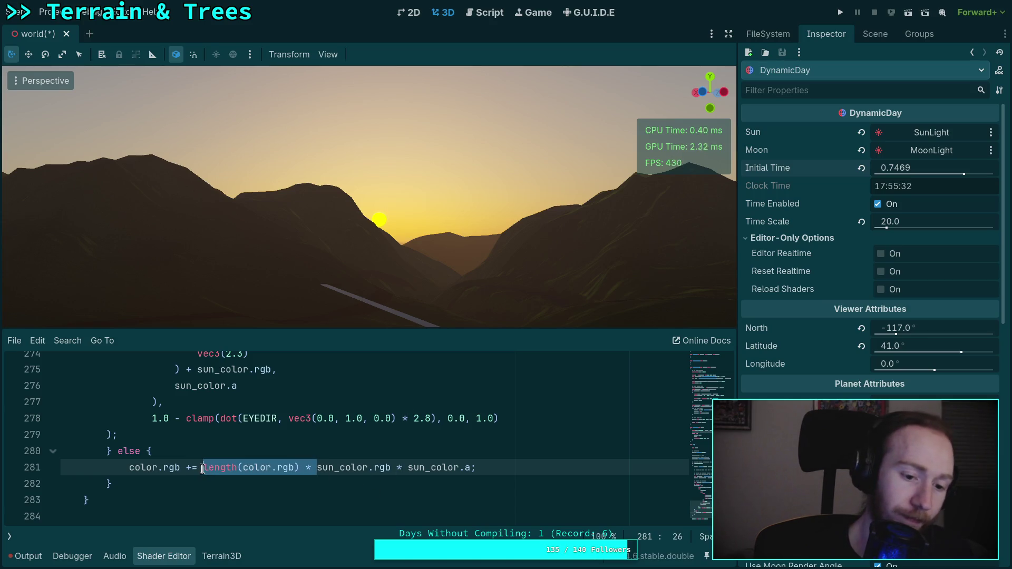
key("BackSpace")
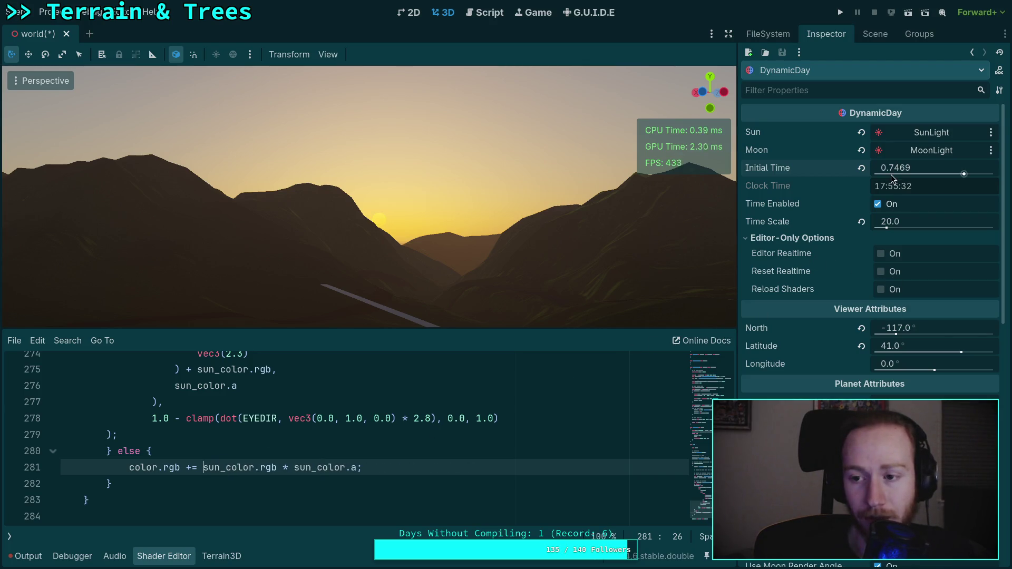
Push Initial Time to dusk at 0.7553 and add length(color.rgb) * after += on line 281.
left_click_drag(898, 168, 898, 168)
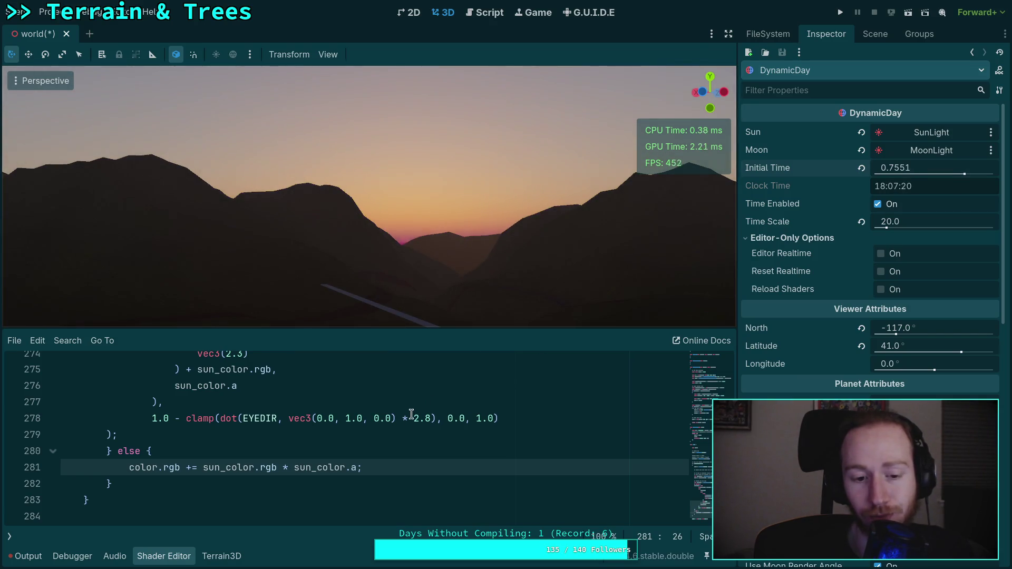
scroll(368, 478, "up", 2)
scroll(350, 482, "up", 3)
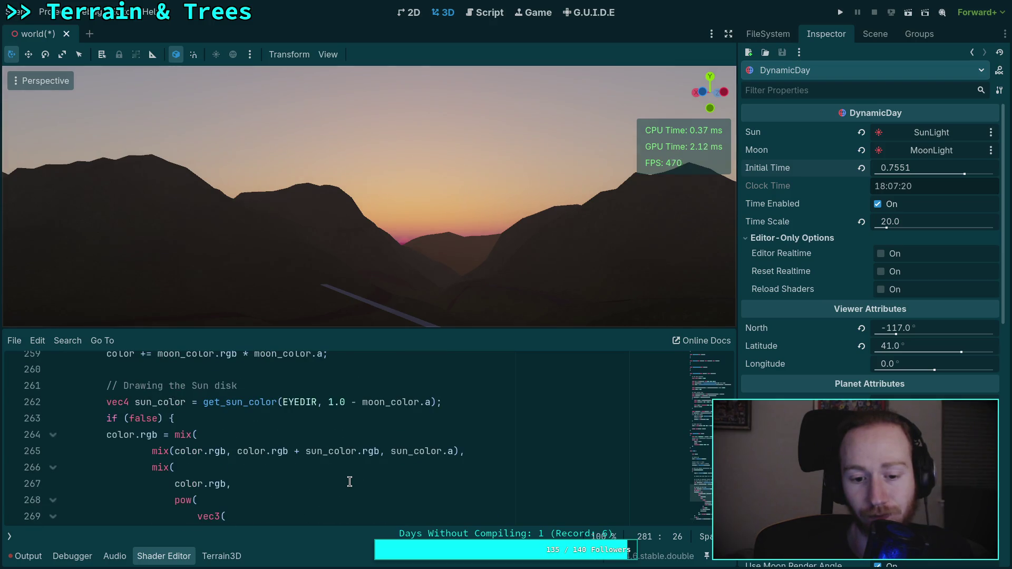
scroll(349, 481, "down", 5)
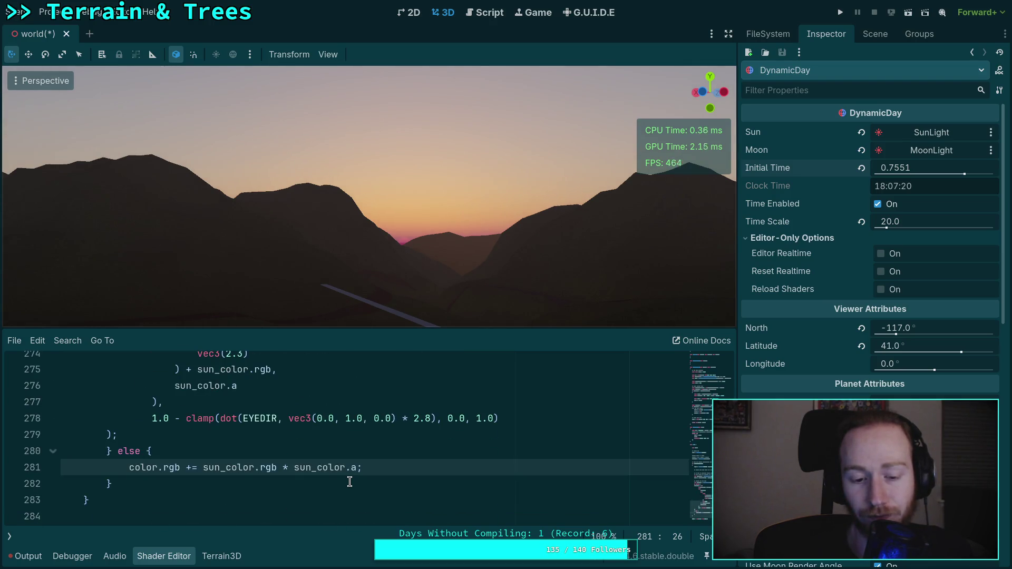
scroll(349, 481, "up", 5)
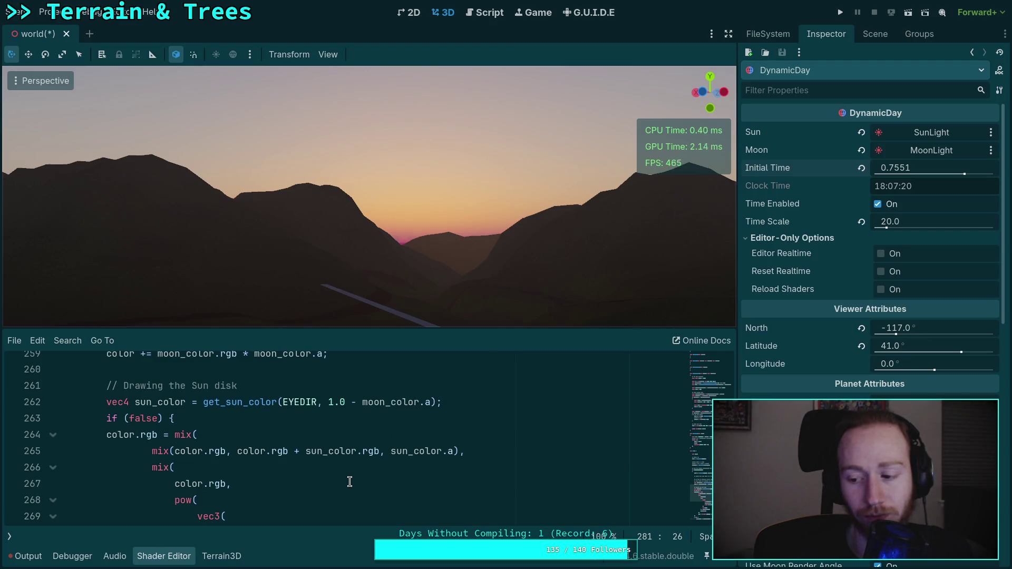
scroll(349, 481, "down", 4)
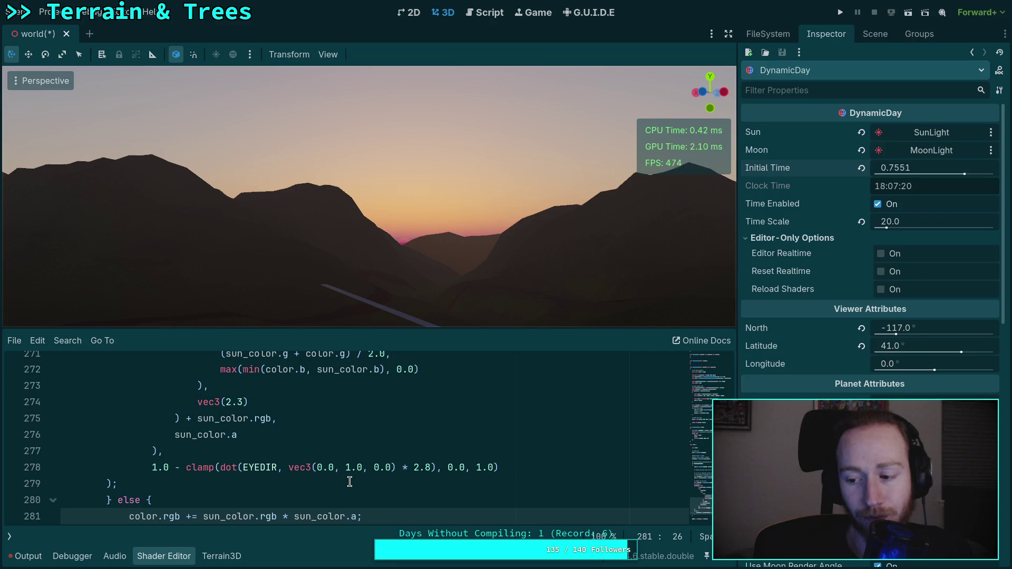
key("Left")
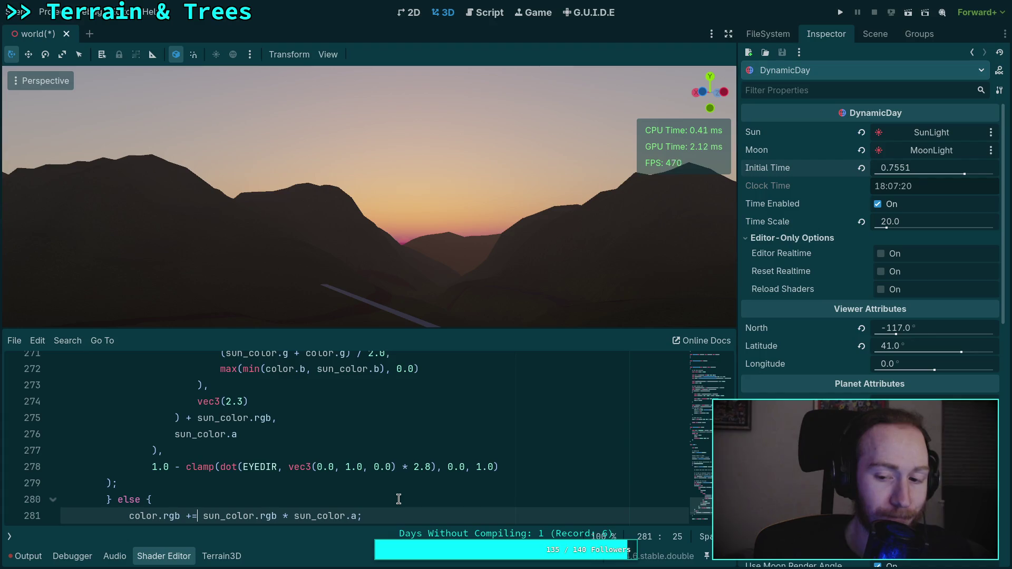
type("length")
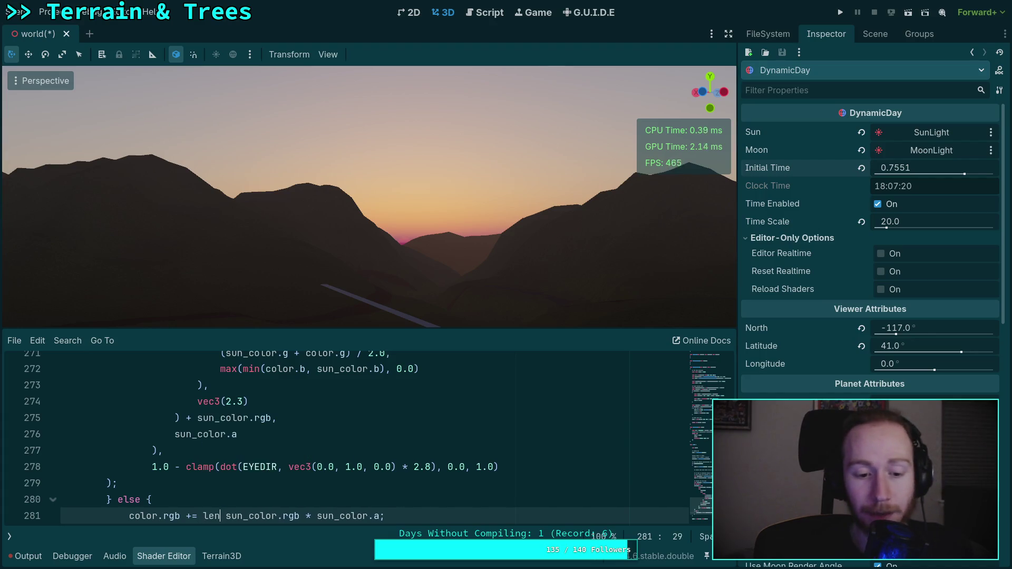
type("(color.rgb)")
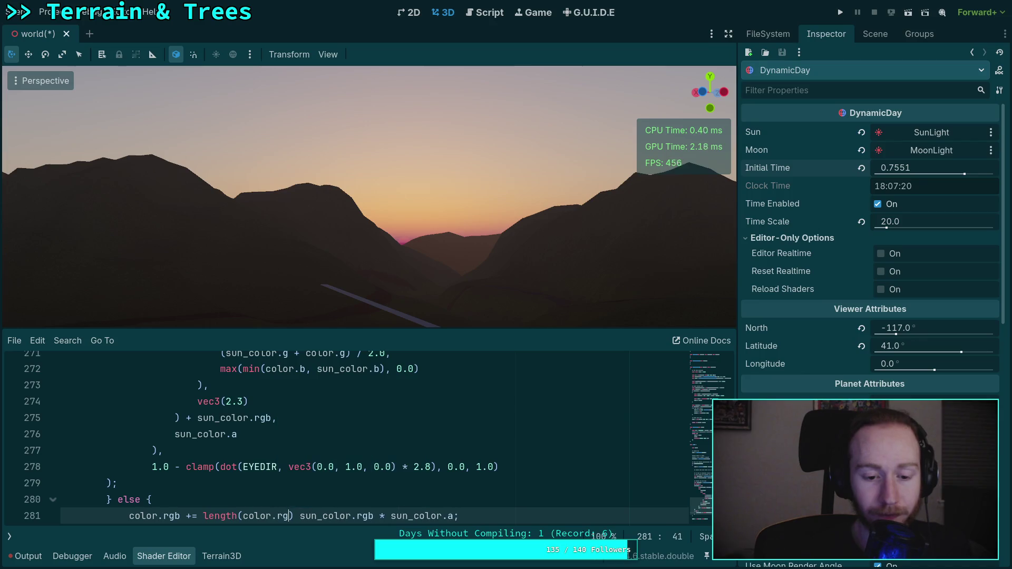
type(" *")
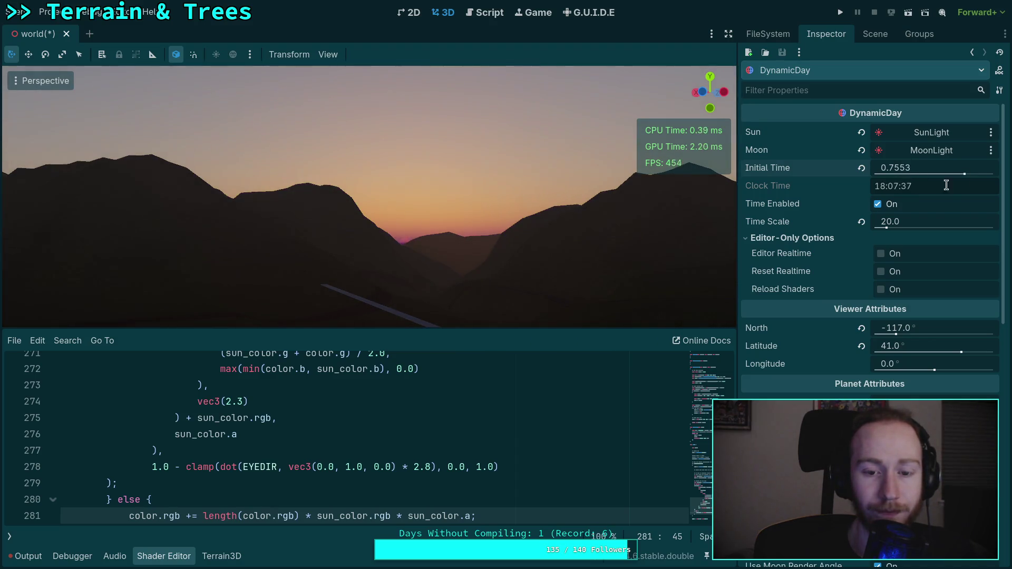
Test a 2.0 * factor before the length term, then delete it again.
left_click(206, 516)
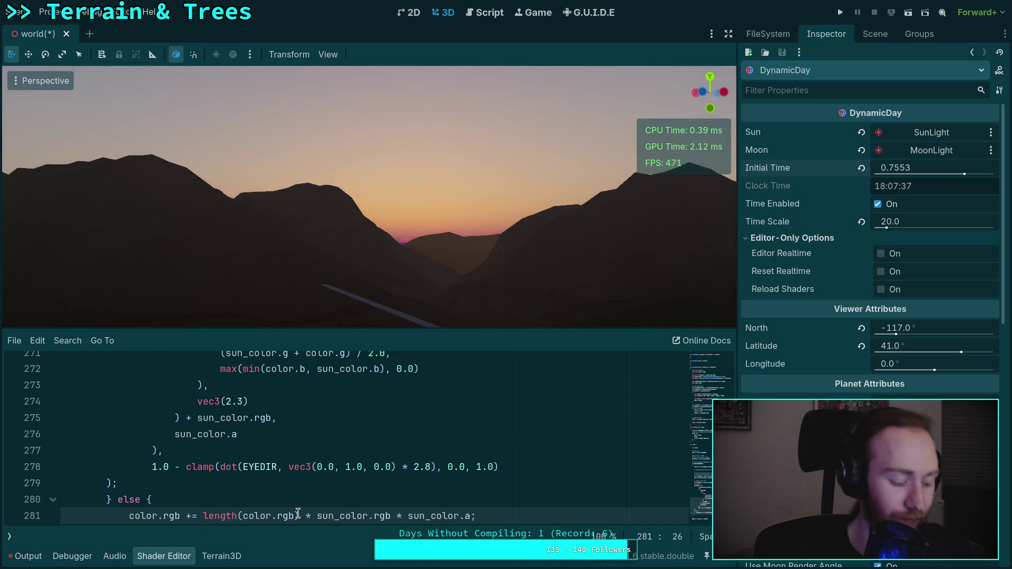
type("2.0 *")
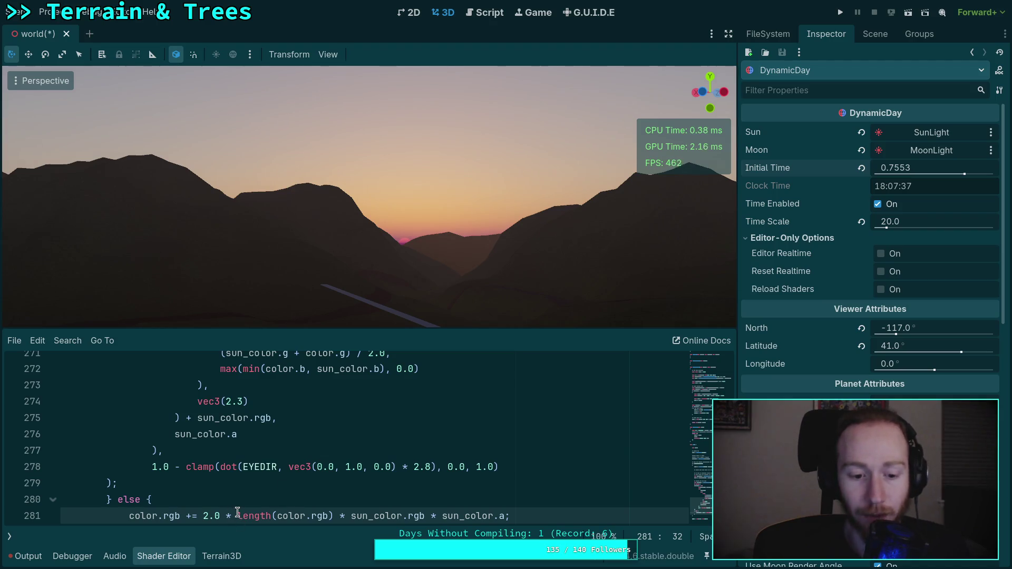
left_click_drag(238, 516, 199, 516)
key("BackSpace")
scroll(383, 464, "up", 7)
scroll(383, 464, "up", 13)
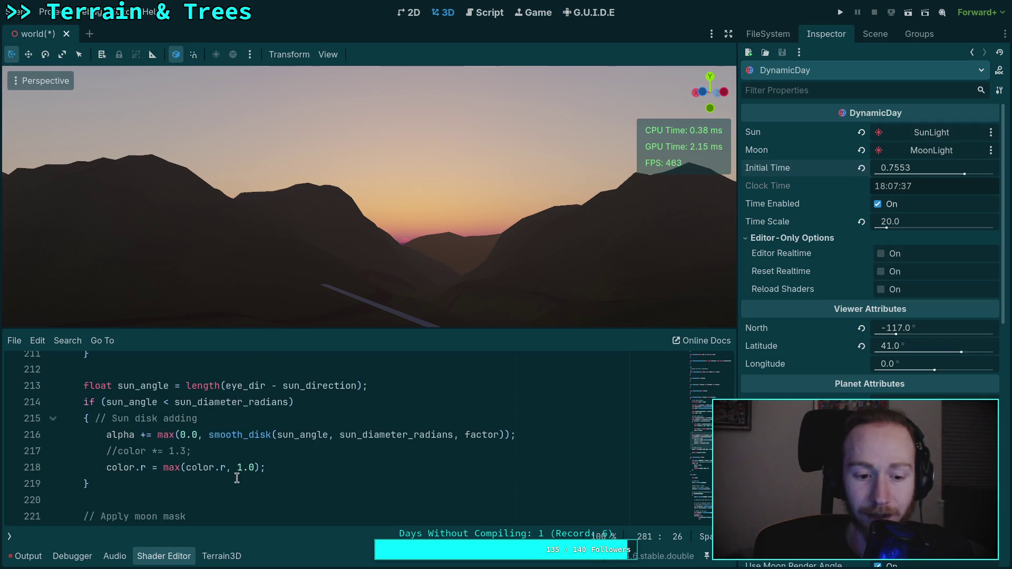
Raise line 218's red minimum to 10.0, nudge time to 0.7543, and uncomment color *= 1.3.
left_click(243, 469)
type("0")
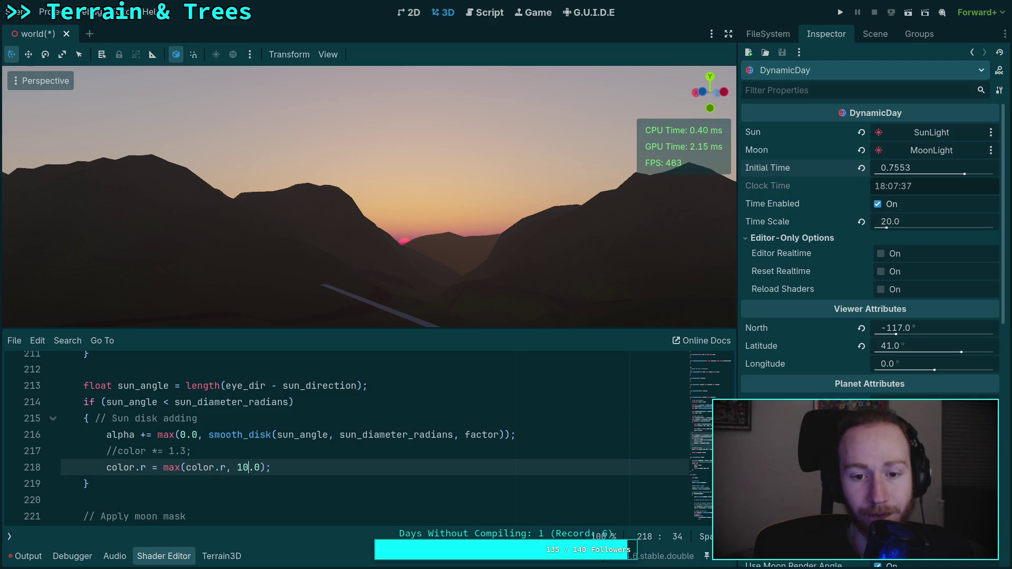
mouse_move(902, 168)
left_mouse_down()
mouse_move(867, 168)
mouse_move(903, 168)
left_mouse_up()
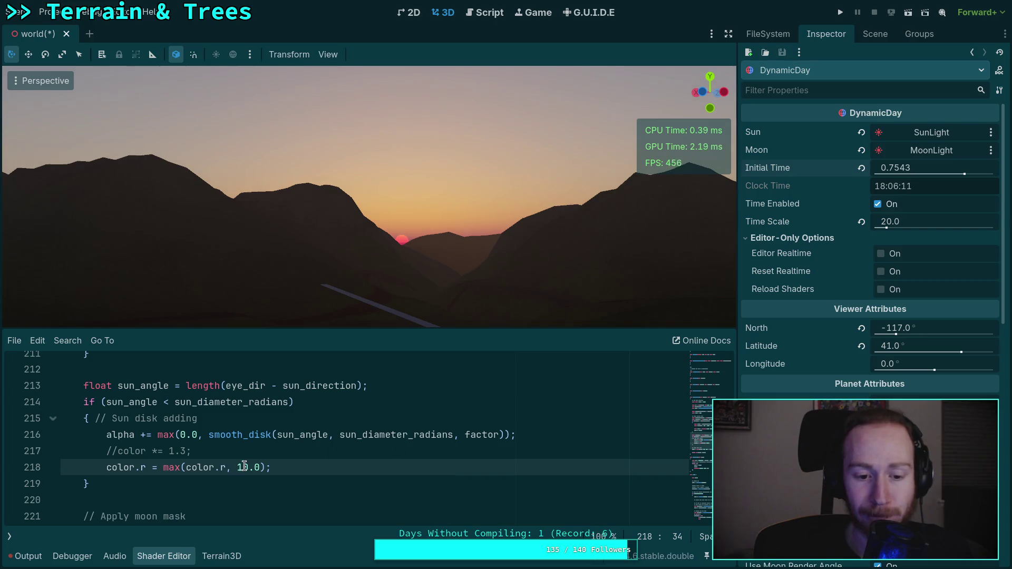
left_click(122, 451)
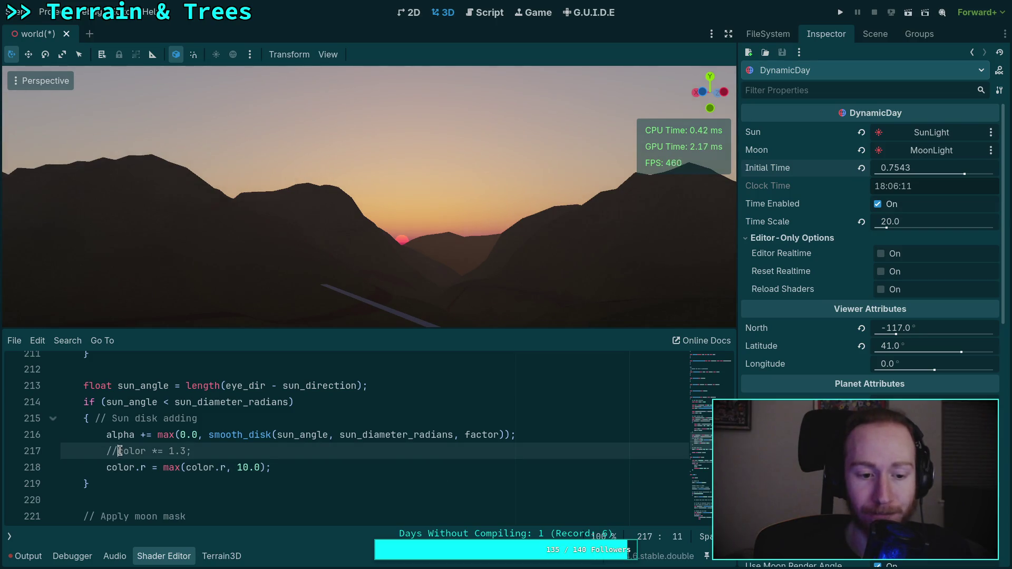
key("BackSpace")
key("BackSpace")
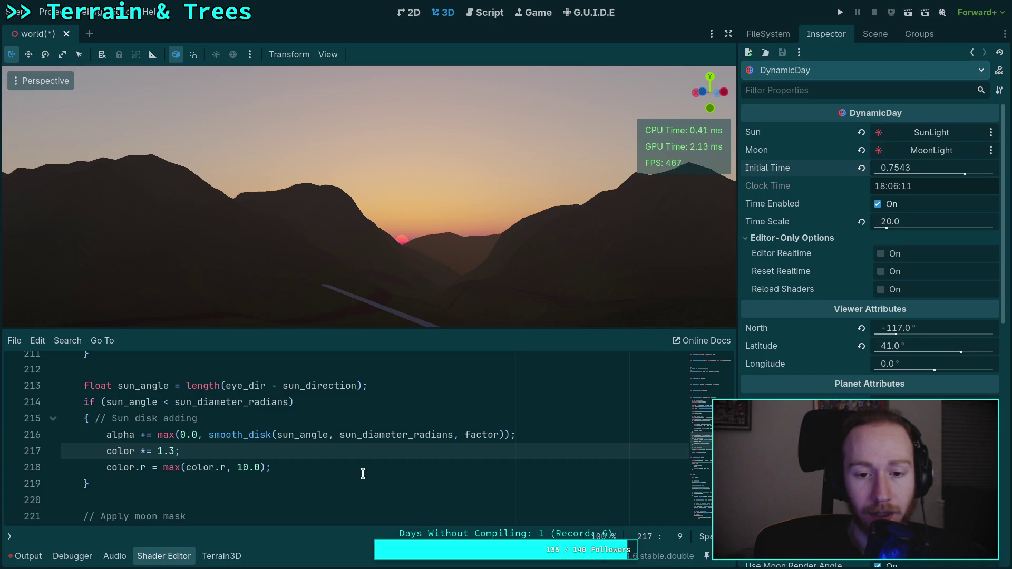
Change line 263's sun-disk condition from false to true and save the shader.
scroll(364, 473, "down", 16)
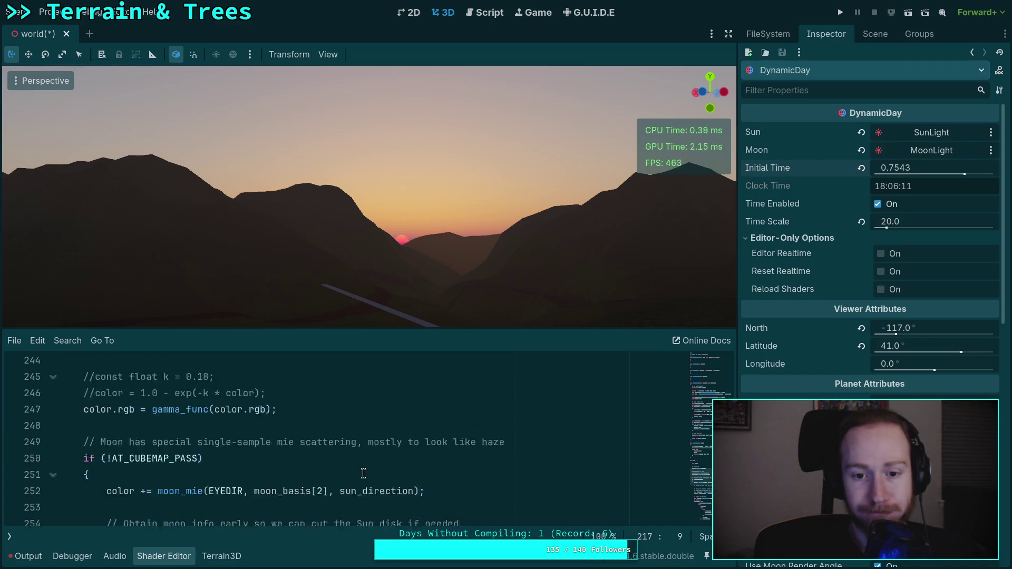
scroll(284, 461, "down", 4)
scroll(176, 453, "up", 5)
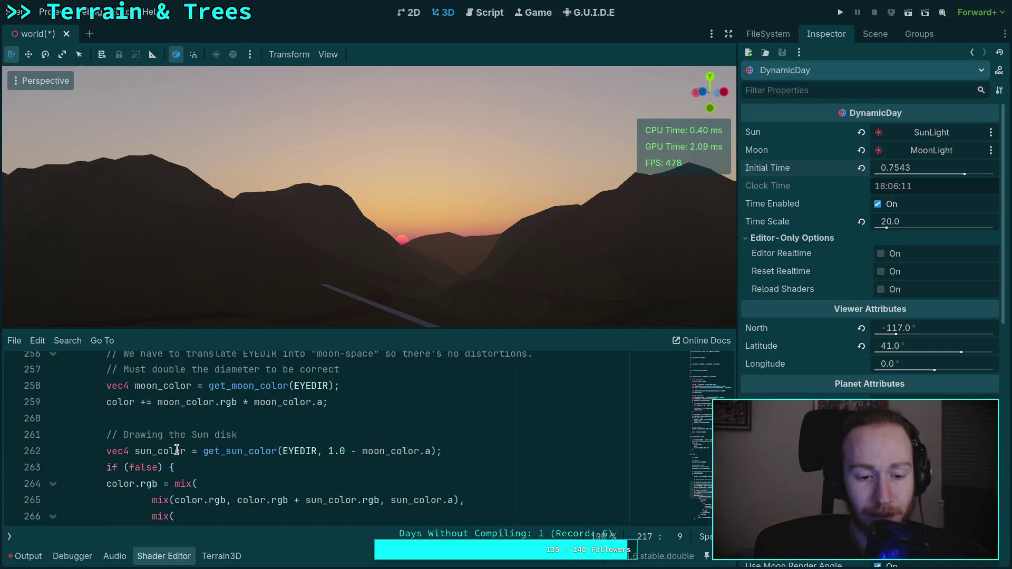
double_click(155, 468)
type("true")
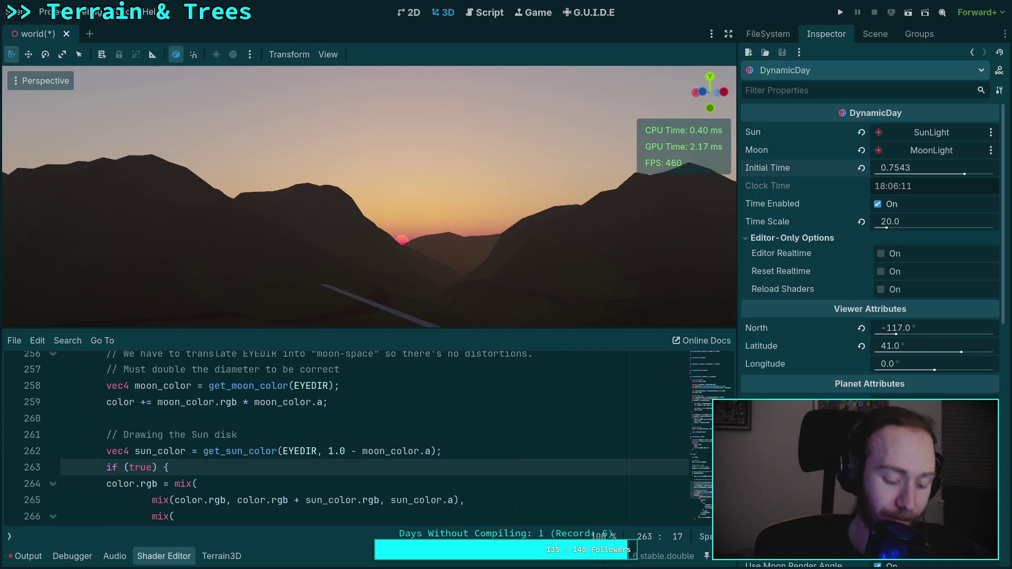
key("ctrl+s")
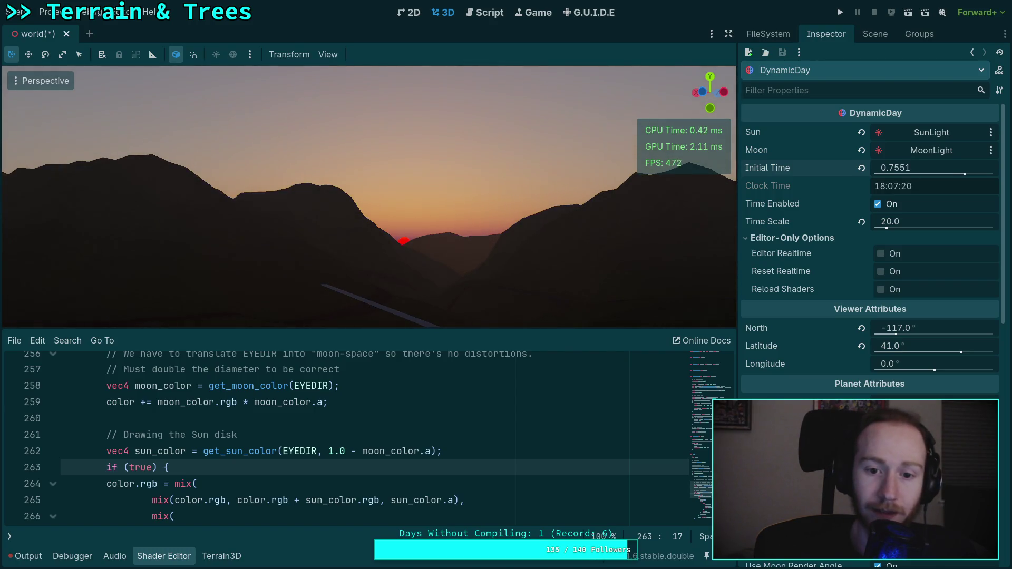
Set Initial Time to 0.58 for a bright afternoon sun, save, and tilt up to it.
mouse_move(963, 174)
left_mouse_down()
mouse_move(886, 168)
mouse_move(968, 167)
left_mouse_up()
left_click(895, 170)
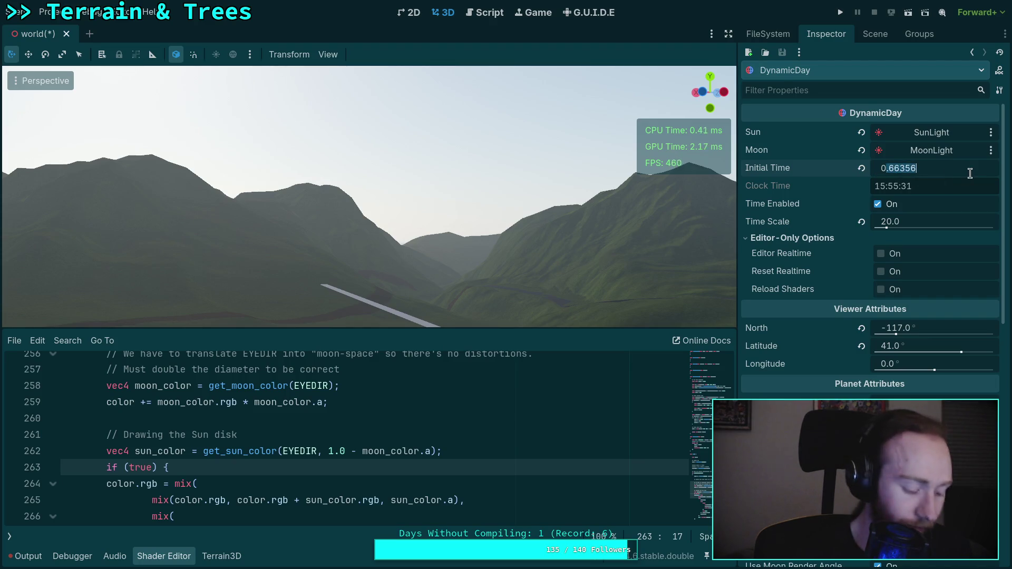
type(".58")
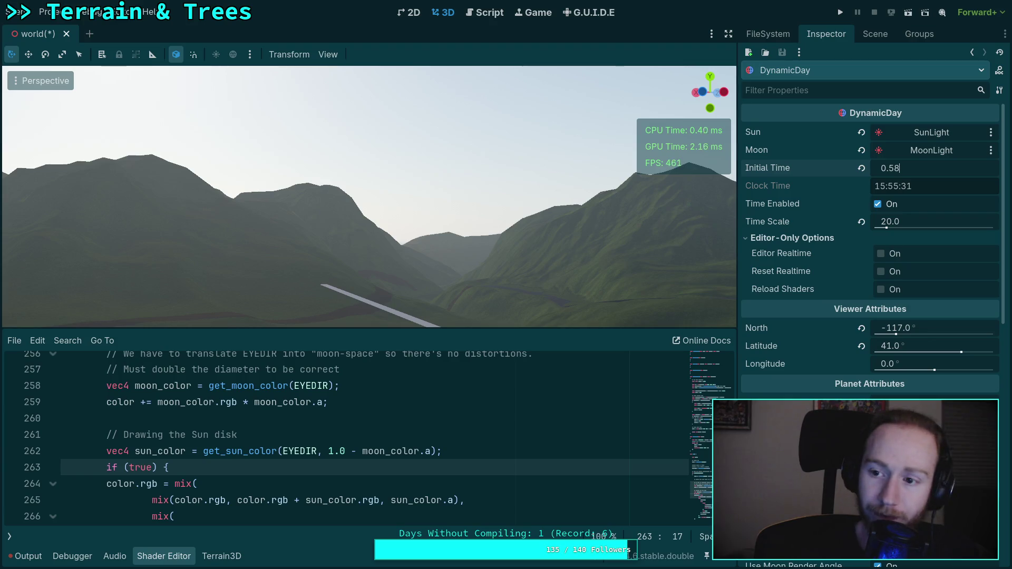
key("Return")
key("ctrl+s")
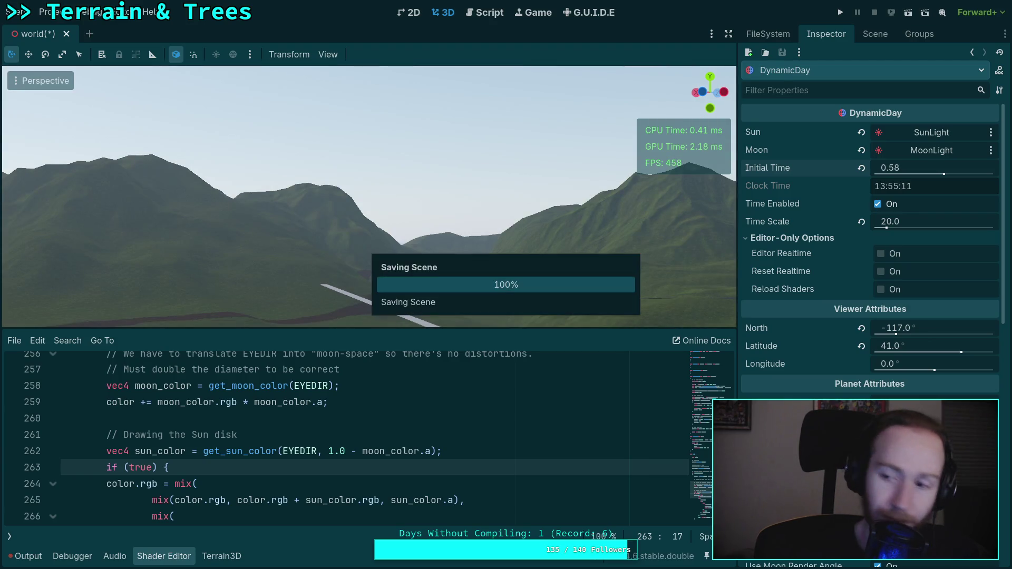
left_click_drag(724, 140, 724, 69)
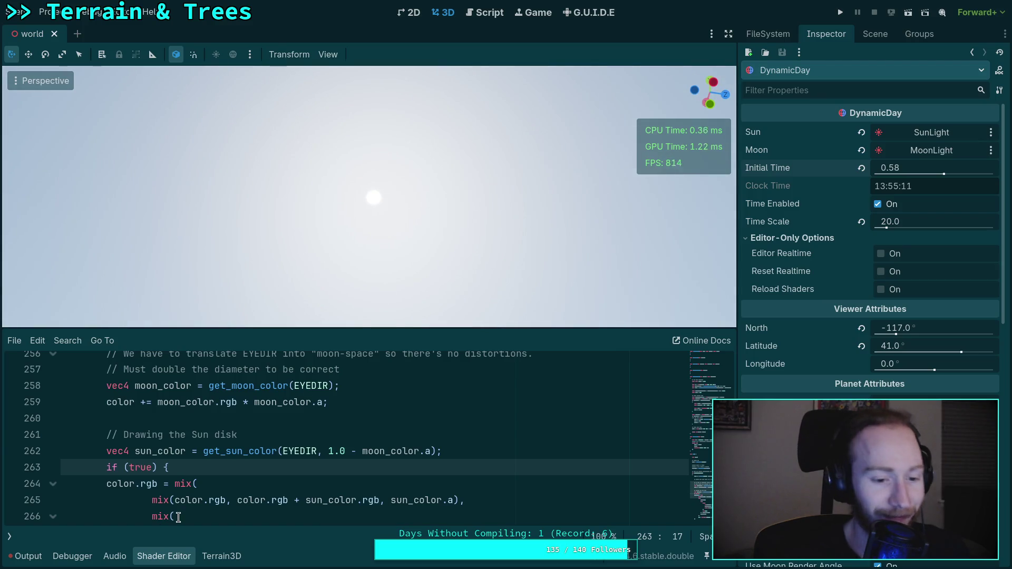
Select the else-branch blending lines in the sun-disk shader code.
left_click(279, 477)
scroll(278, 473, "down", 5)
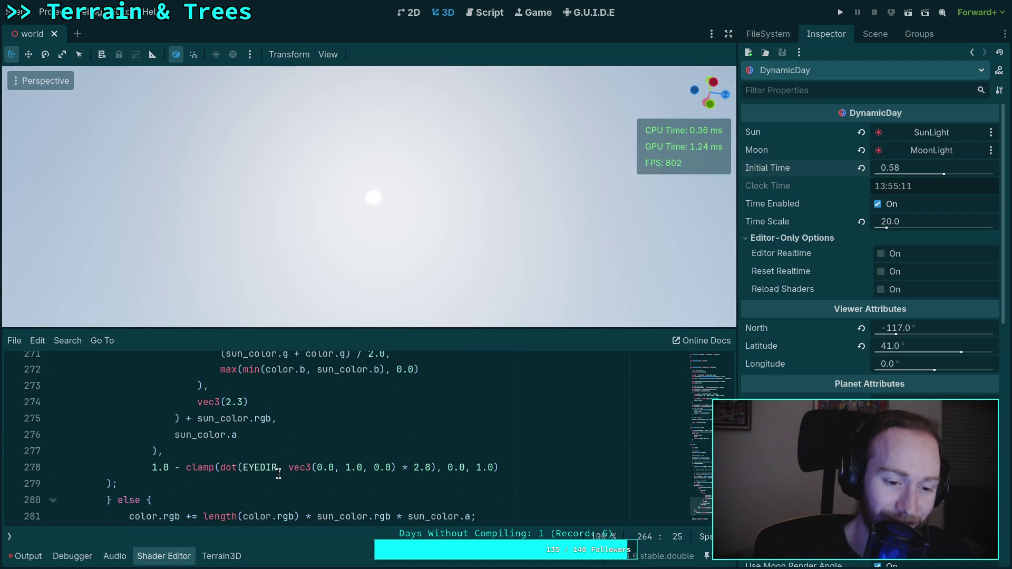
scroll(278, 473, "down", 2)
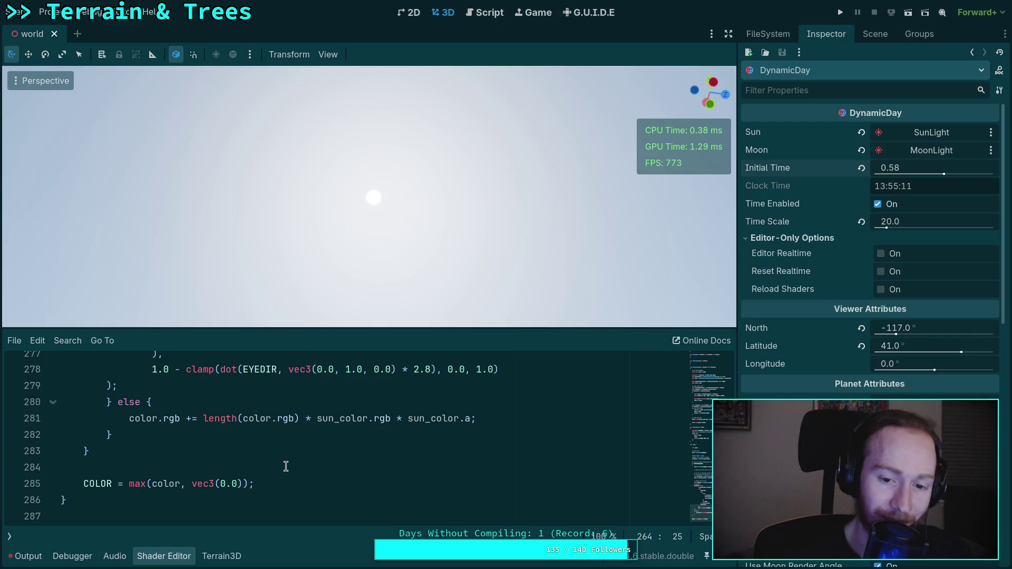
left_click_drag(495, 418, 129, 419)
scroll(132, 419, "up", 1)
left_click_drag(493, 467, 130, 468)
scroll(338, 469, "up", 3)
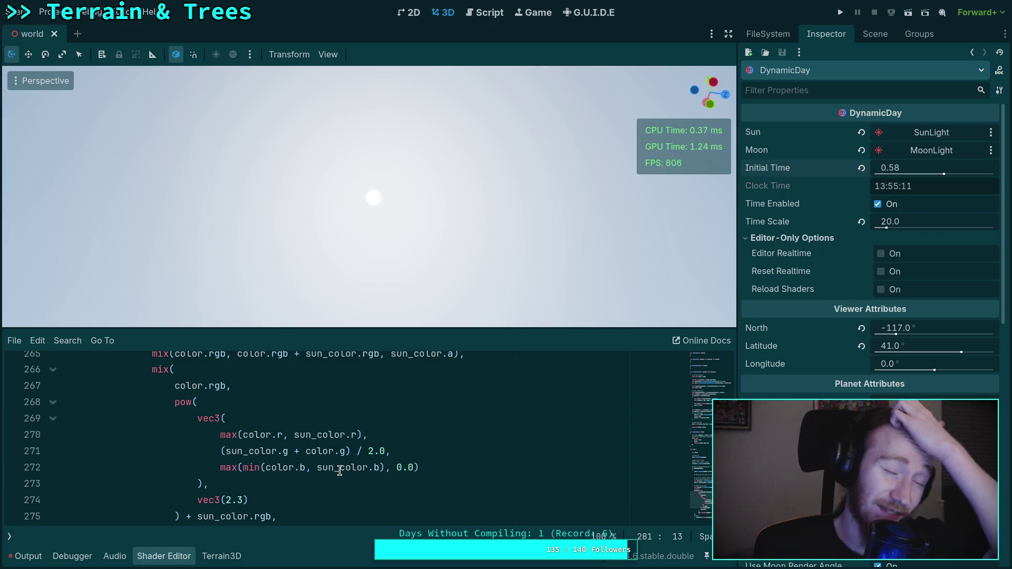
scroll(354, 476, "up", 1)
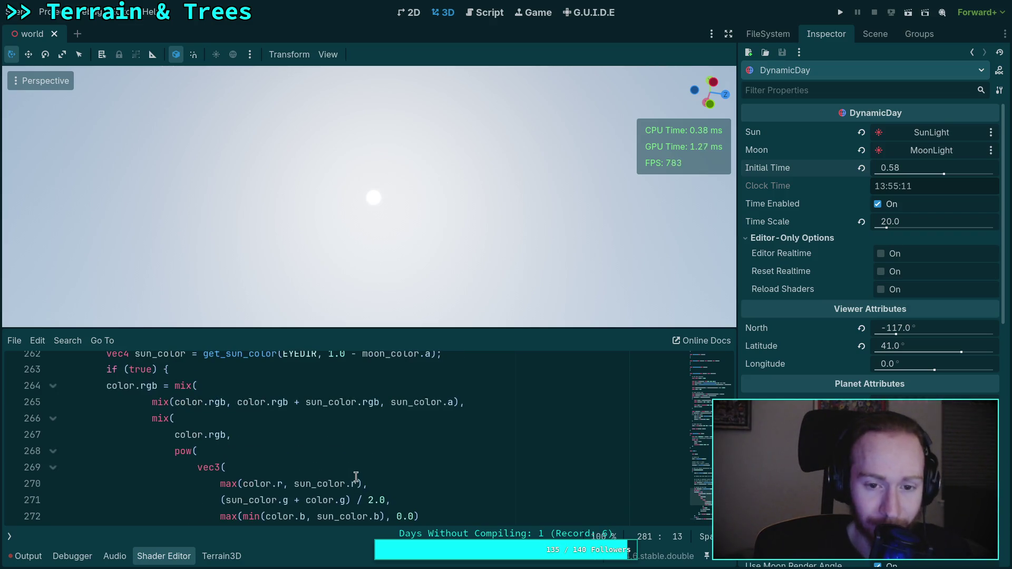
Sweep Initial Time from afternoon to about 0.741, leaving the sun low over the ridge.
mouse_move(902, 168)
left_mouse_down()
mouse_move(891, 169)
mouse_move(928, 168)
left_mouse_up()
left_click_drag(561, 172, 703, 163)
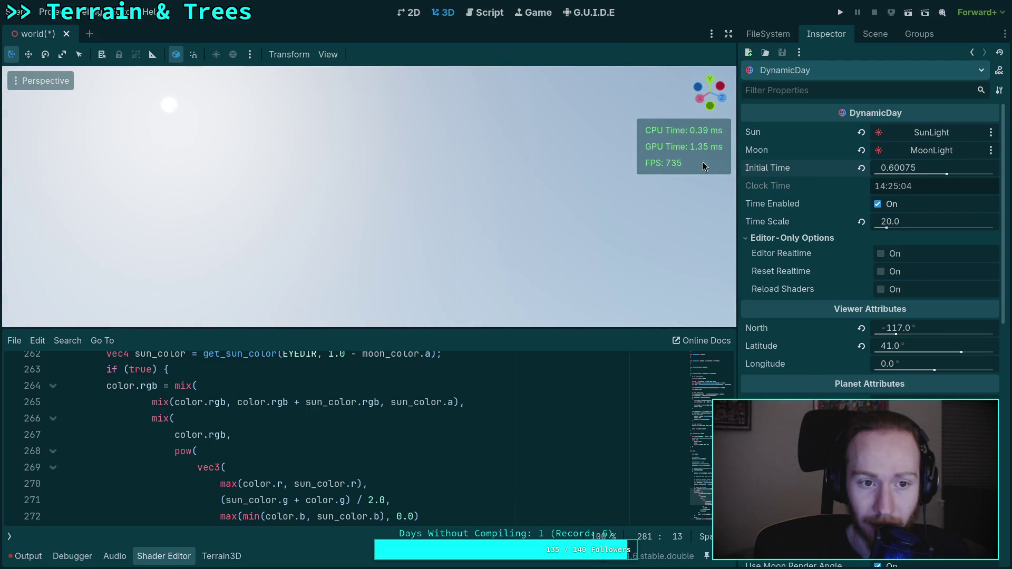
left_click_drag(897, 172, 911, 173)
left_click_drag(696, 178, 514, 157)
left_click_drag(878, 174, 896, 173)
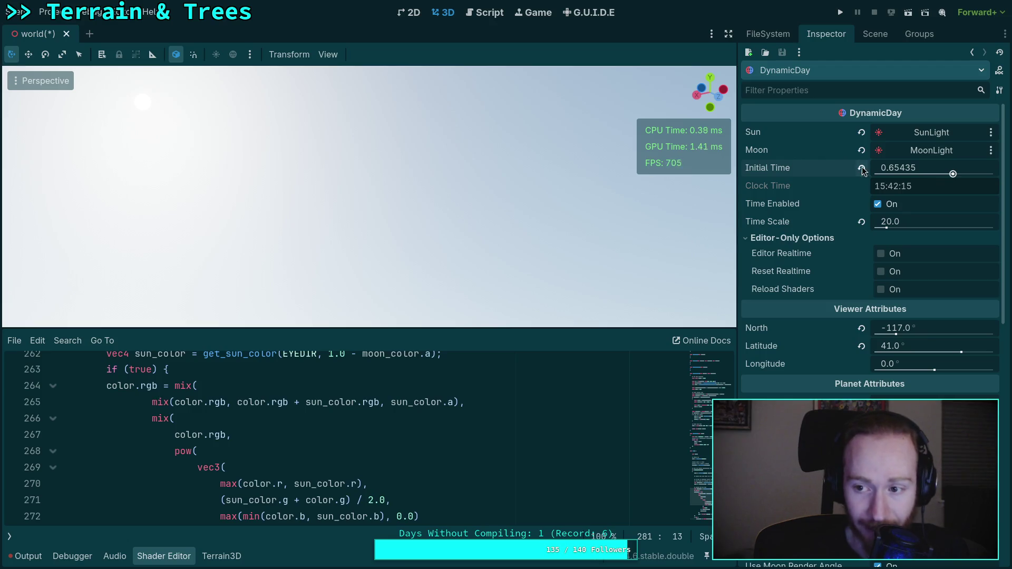
left_click_drag(896, 167, 918, 167)
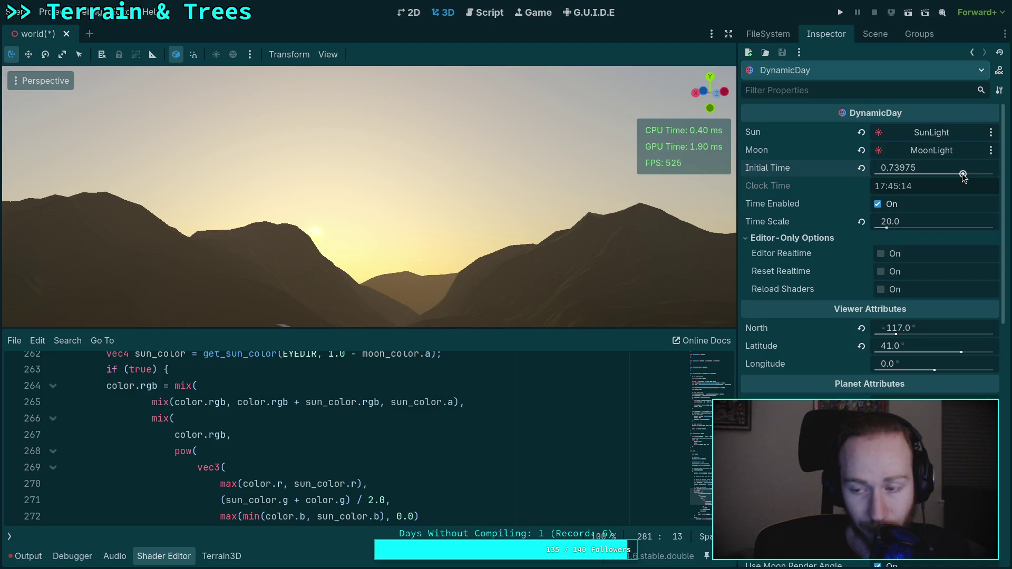
left_click_drag(900, 169, 956, 174)
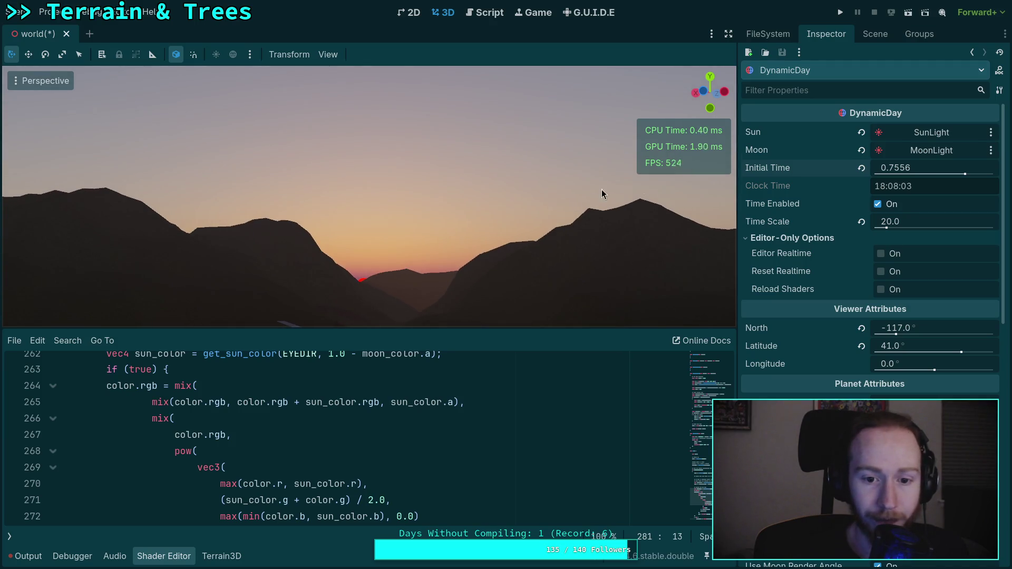
left_click_drag(920, 168, 917, 167)
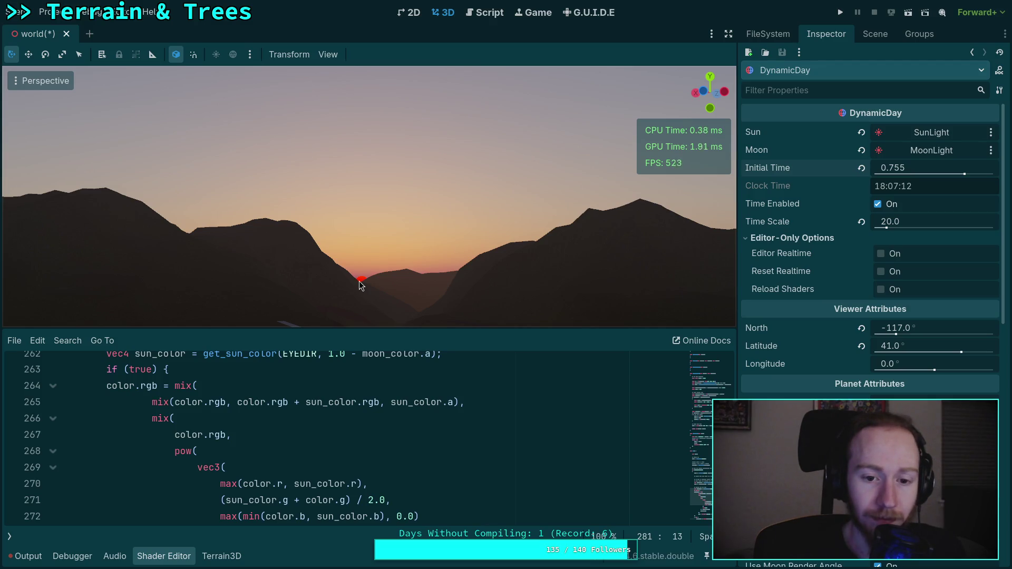
scroll(379, 444, "down", 3)
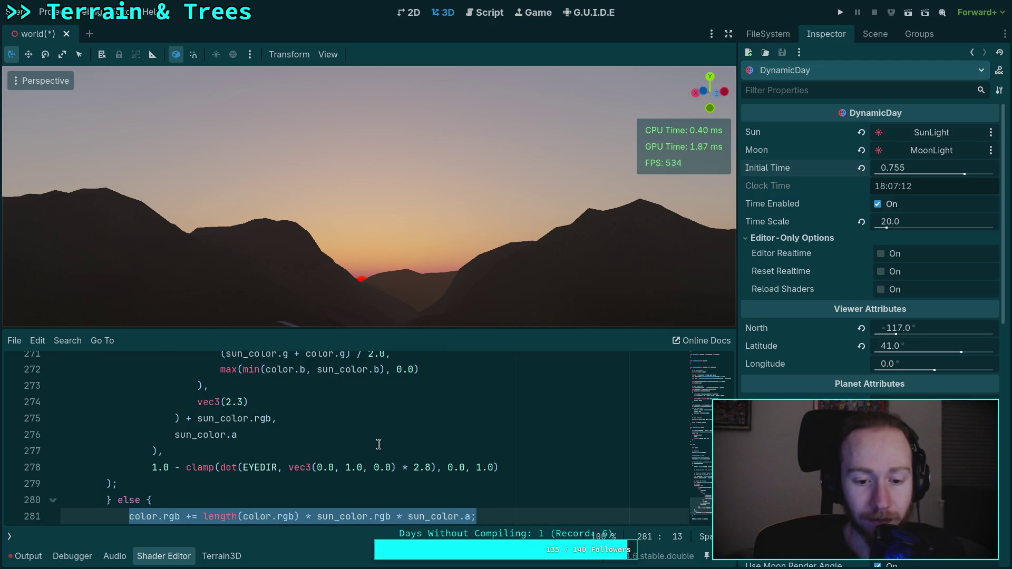
scroll(381, 442, "down", 1)
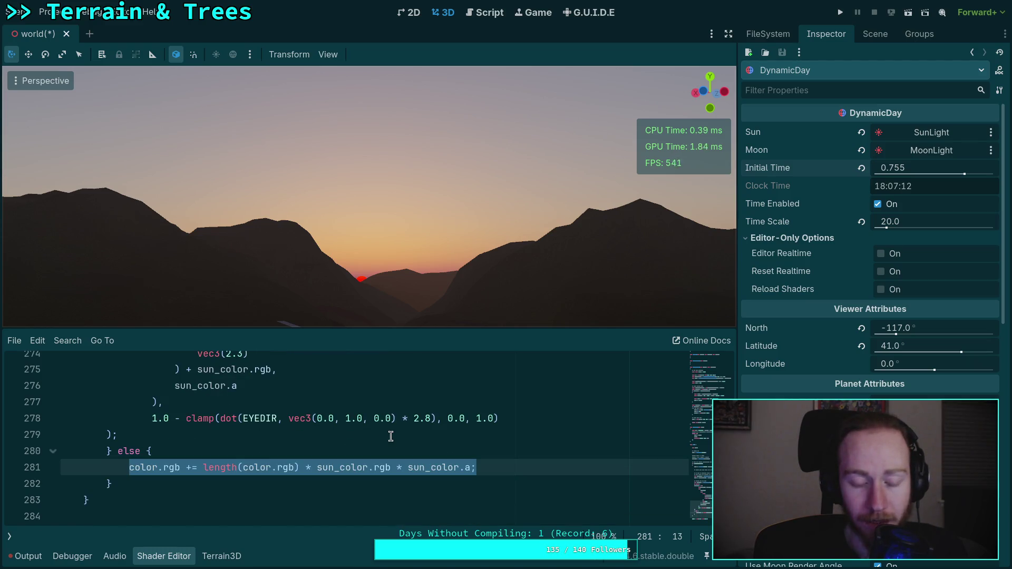
left_click_drag(919, 168, 899, 167)
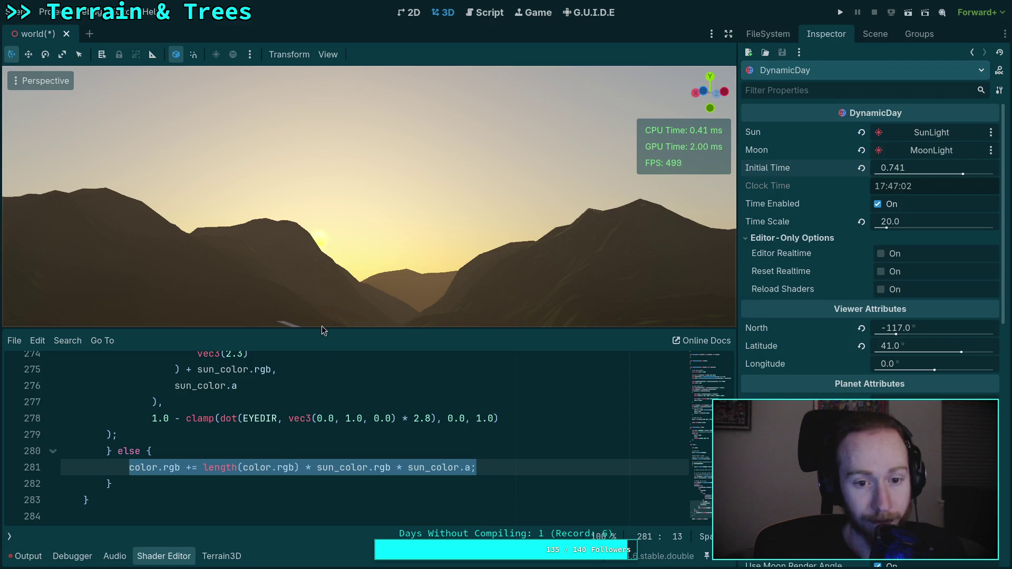
Scrub the time and reframe the view, settling at 0.75458 with a red sun on the horizon.
right_click(350, 410)
left_click(298, 404)
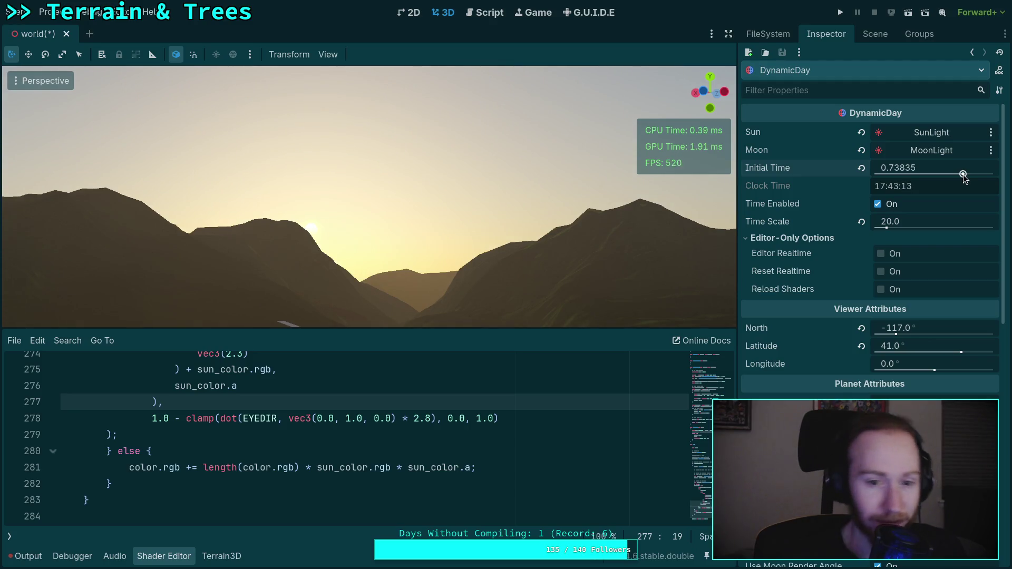
mouse_move(963, 176)
left_mouse_down()
mouse_move(944, 177)
mouse_move(958, 174)
left_mouse_up()
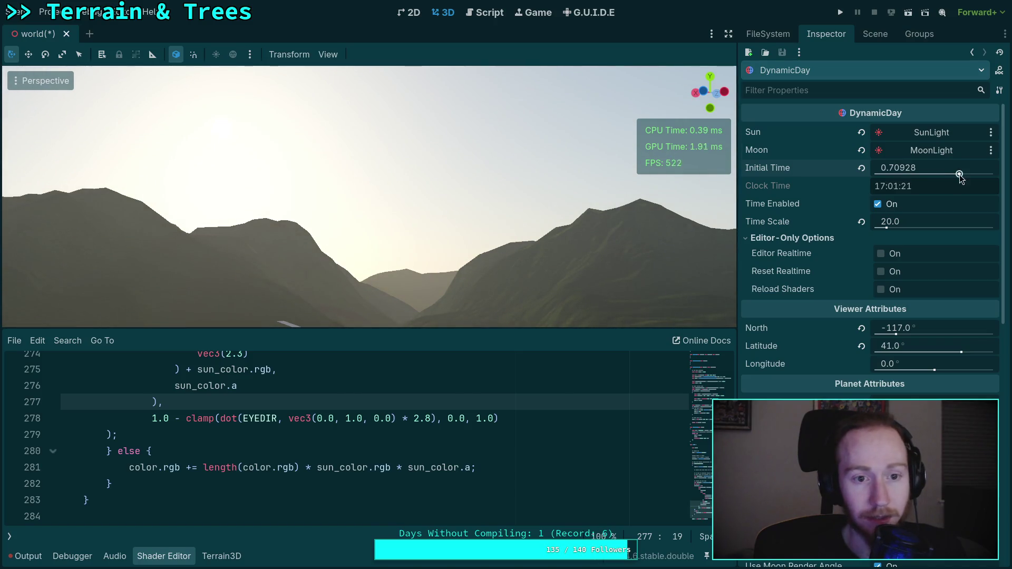
left_click_drag(677, 234, 375, 205)
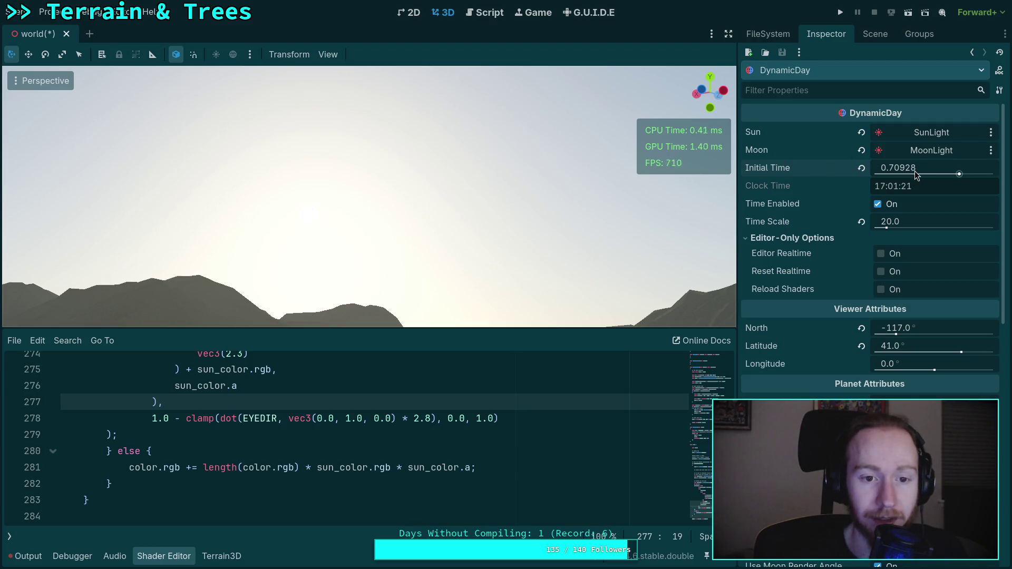
mouse_move(915, 171)
left_mouse_down()
mouse_move(885, 171)
mouse_move(909, 170)
left_mouse_up()
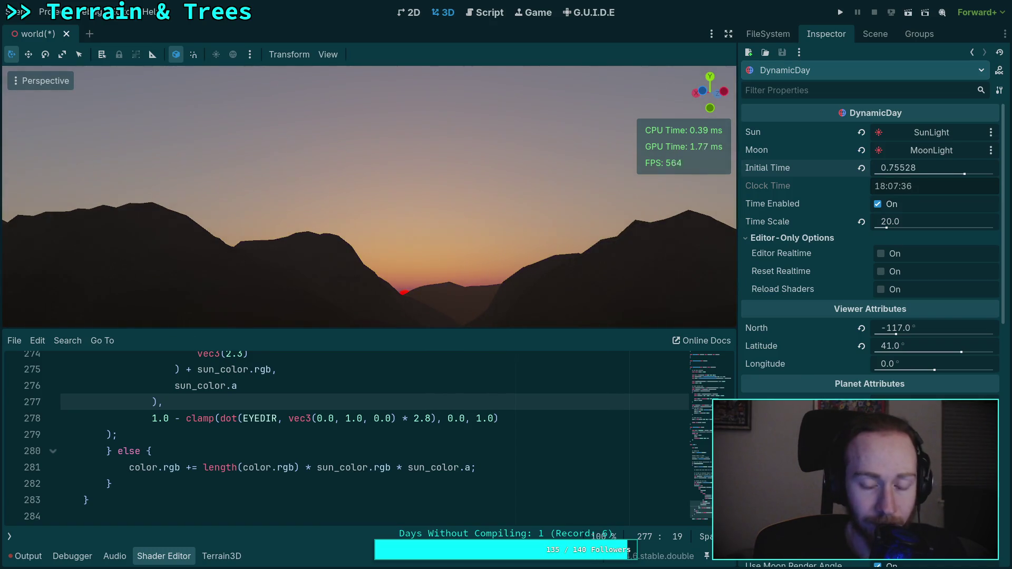
left_click_drag(533, 197, 556, 209)
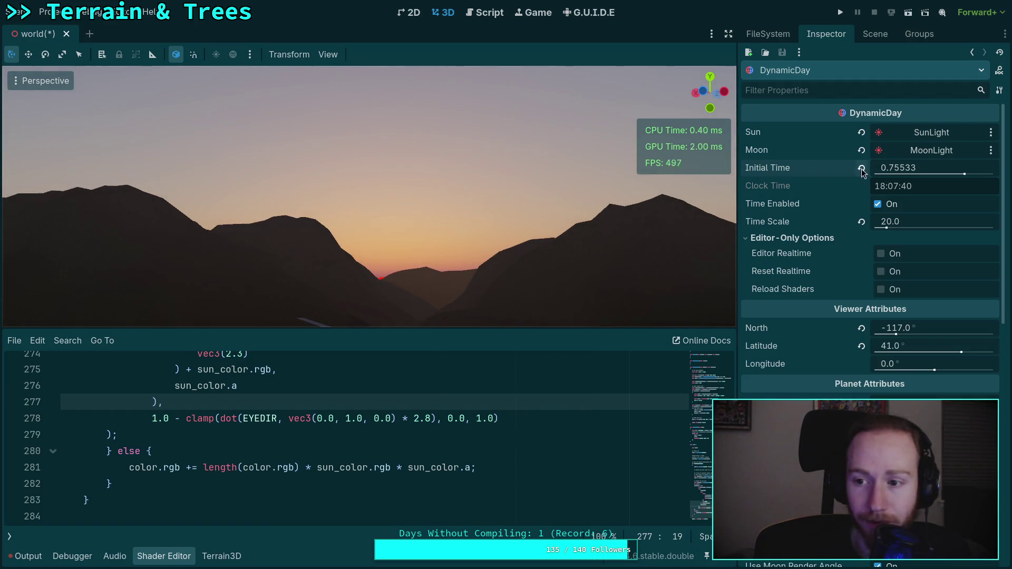
left_click_drag(913, 173, 907, 172)
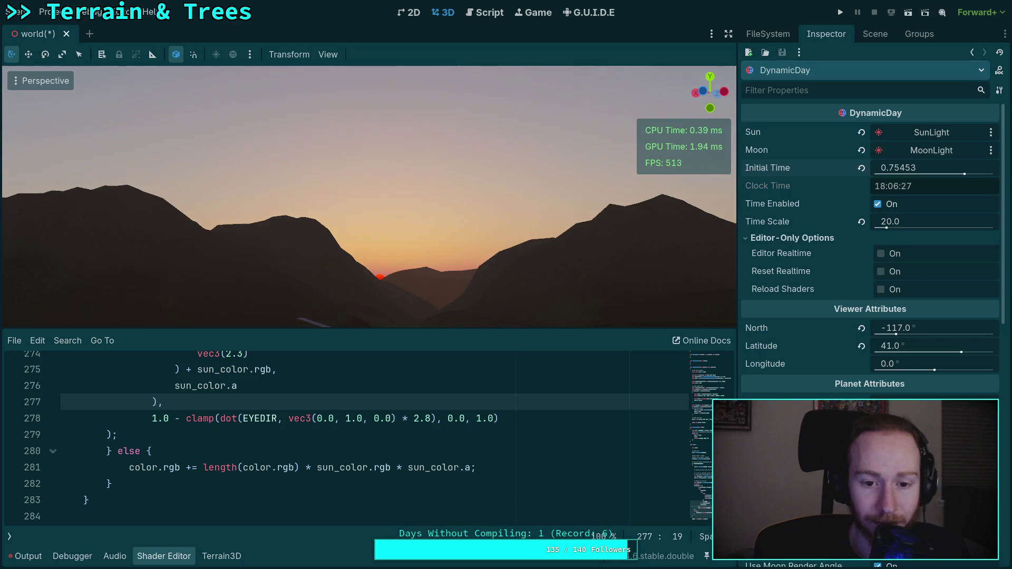
scroll(455, 422, "up", 2)
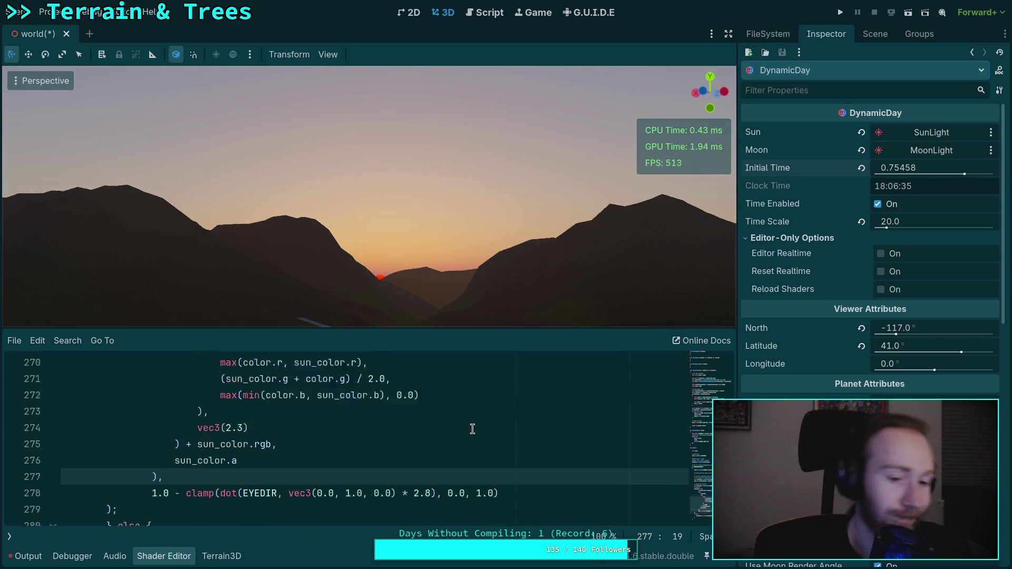
Switch line 263's condition back to false and raise the sun slightly to view the disk.
double_click(239, 449)
type("0")
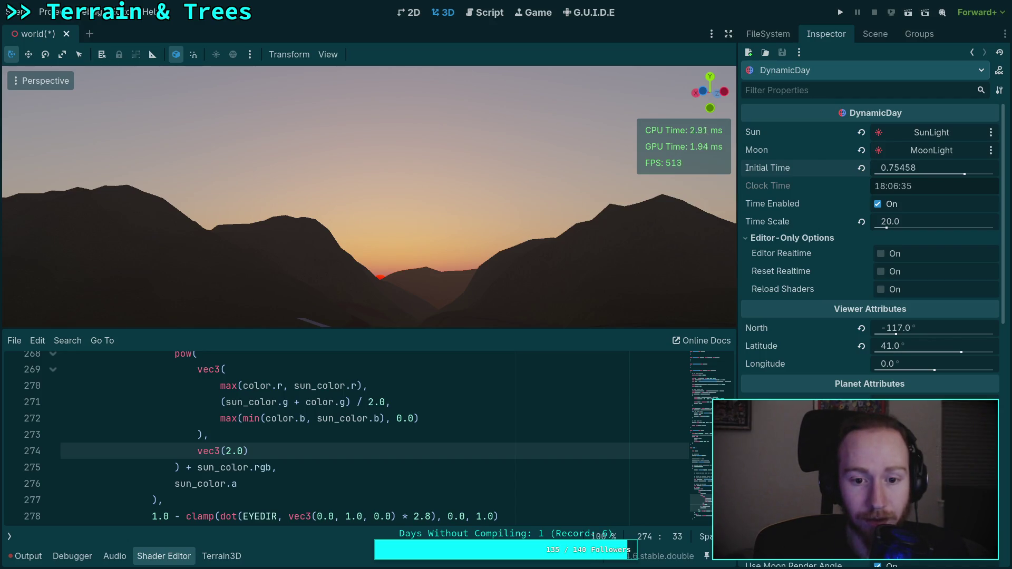
scroll(292, 458, "down", 2)
scroll(163, 454, "up", 5)
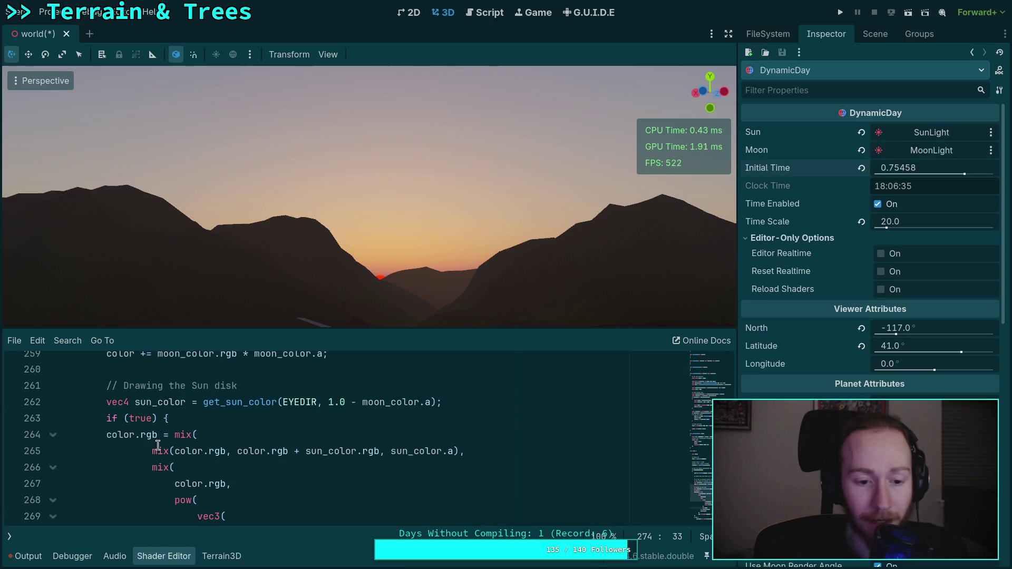
double_click(139, 418)
type("fal")
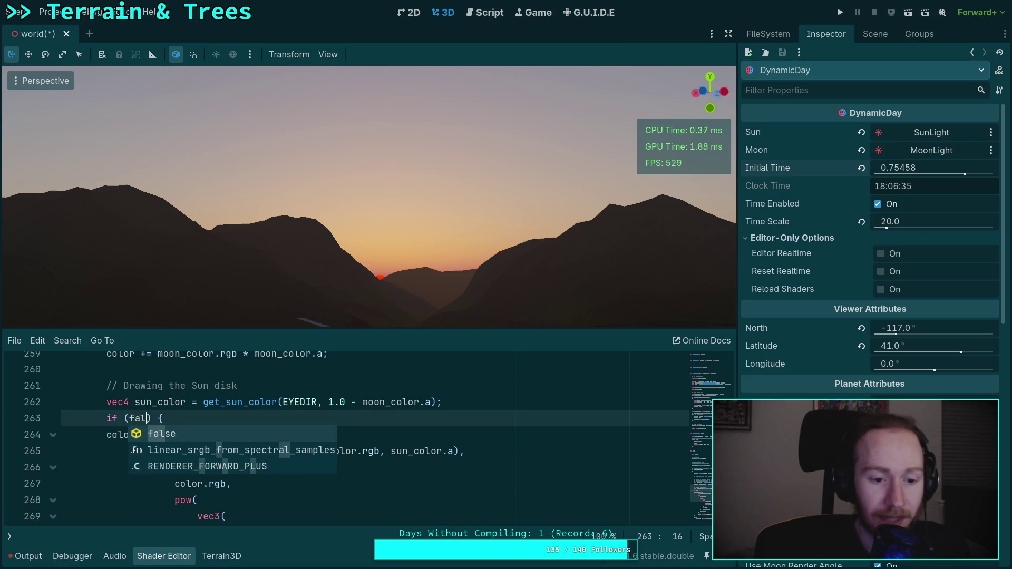
type("se")
left_click(338, 438)
scroll(338, 442, "down", 1)
scroll(338, 441, "down", 5)
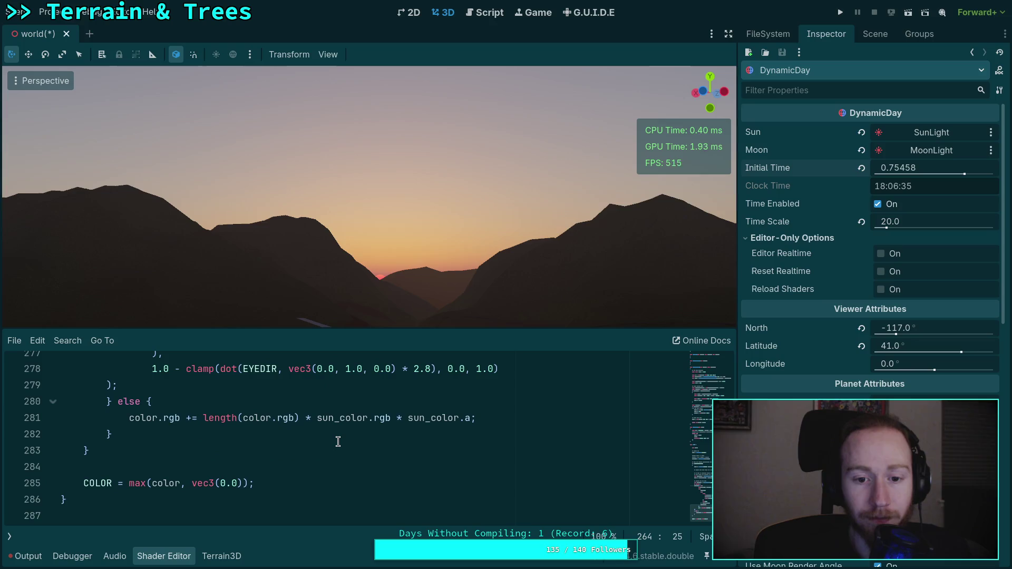
scroll(338, 441, "up", 1)
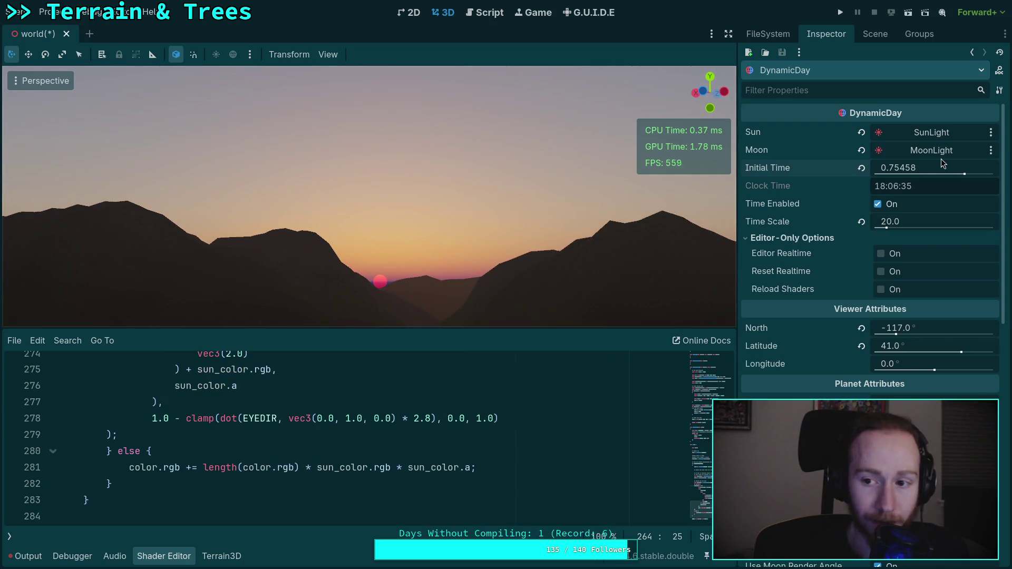
left_click_drag(901, 169, 857, 169)
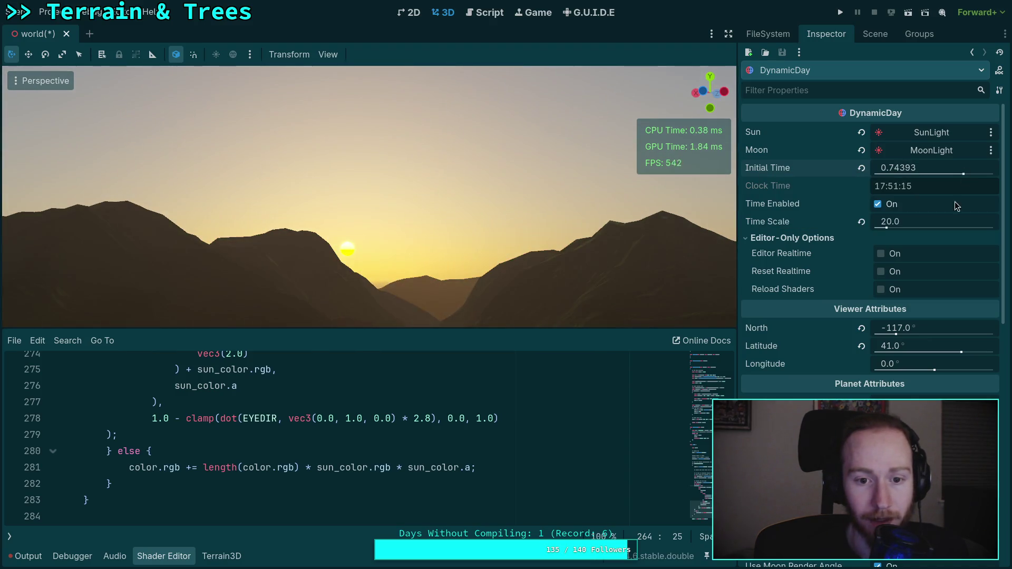
Wrap the line 281 brightness term as min(length(color.rgb), 1.0).
left_click_drag(201, 467, 300, 468)
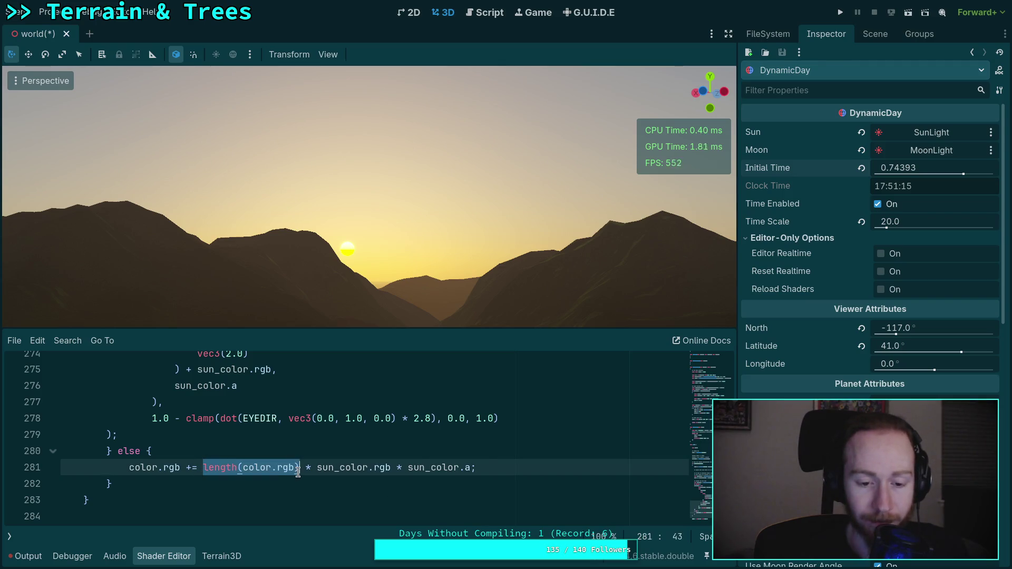
left_click(240, 468)
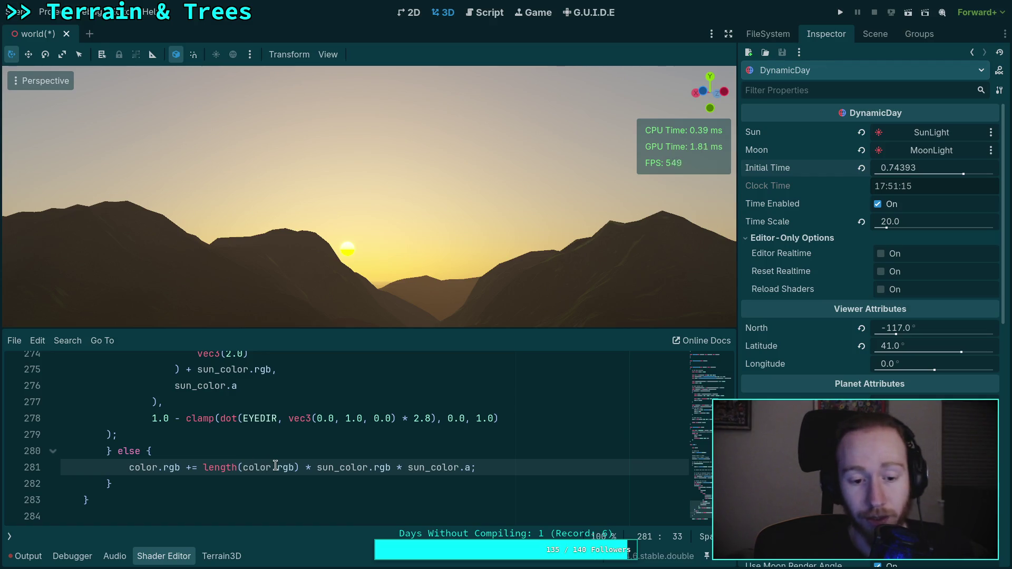
left_click(202, 468)
type("min(")
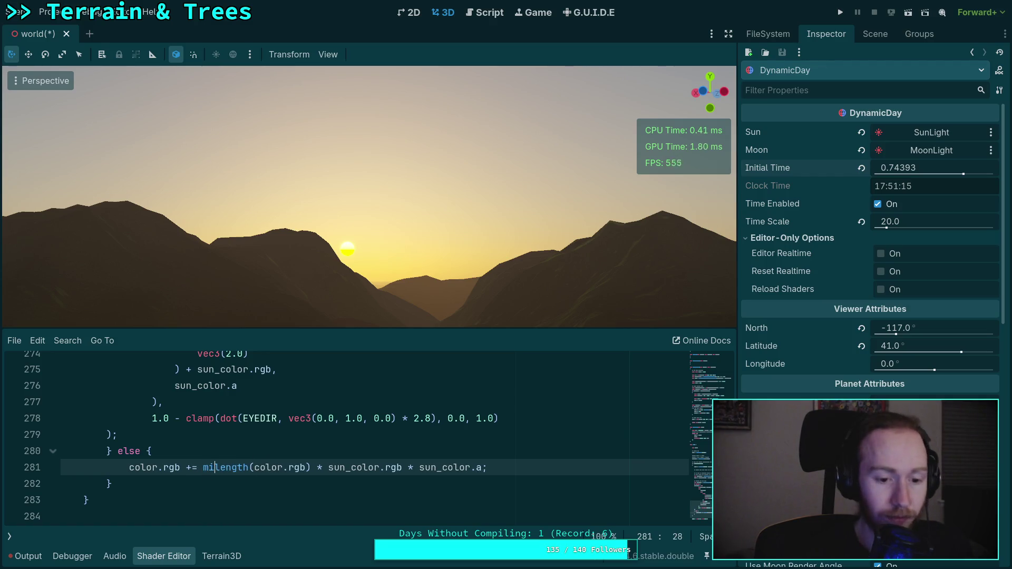
left_click(321, 467)
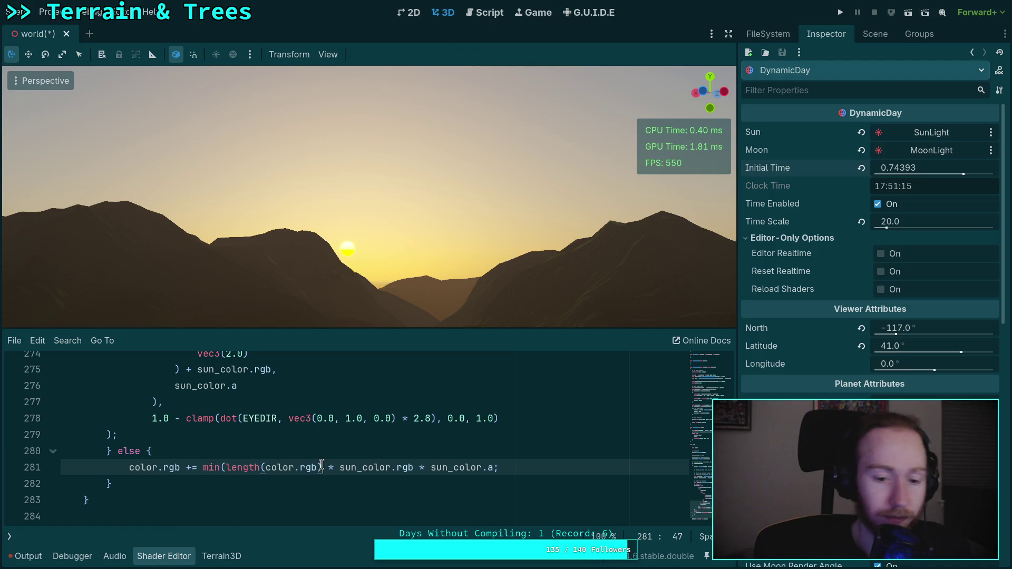
type(", 1.0)")
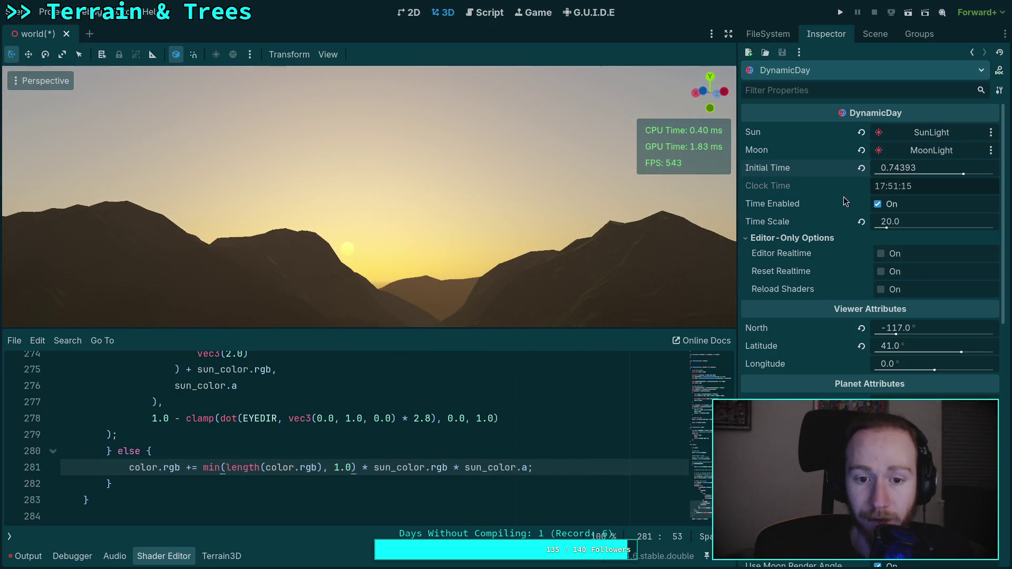
Scrub Initial Time back and forth while orbiting, ending at 0.75228 with a pink dusk sky.
mouse_move(902, 168)
left_mouse_down()
mouse_move(911, 168)
mouse_move(878, 168)
left_mouse_up()
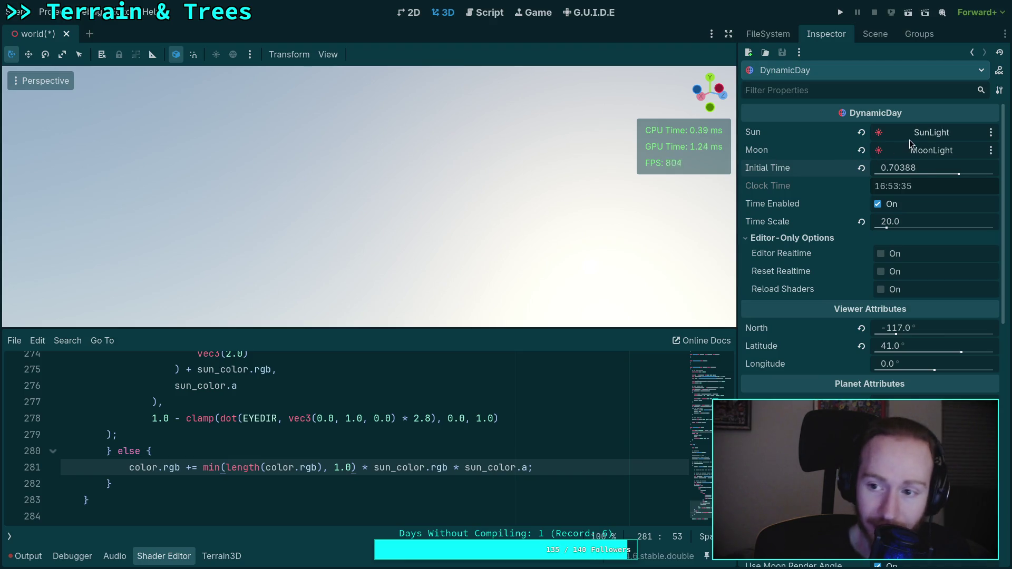
mouse_move(918, 170)
left_mouse_down()
mouse_move(882, 169)
mouse_move(901, 170)
left_mouse_up()
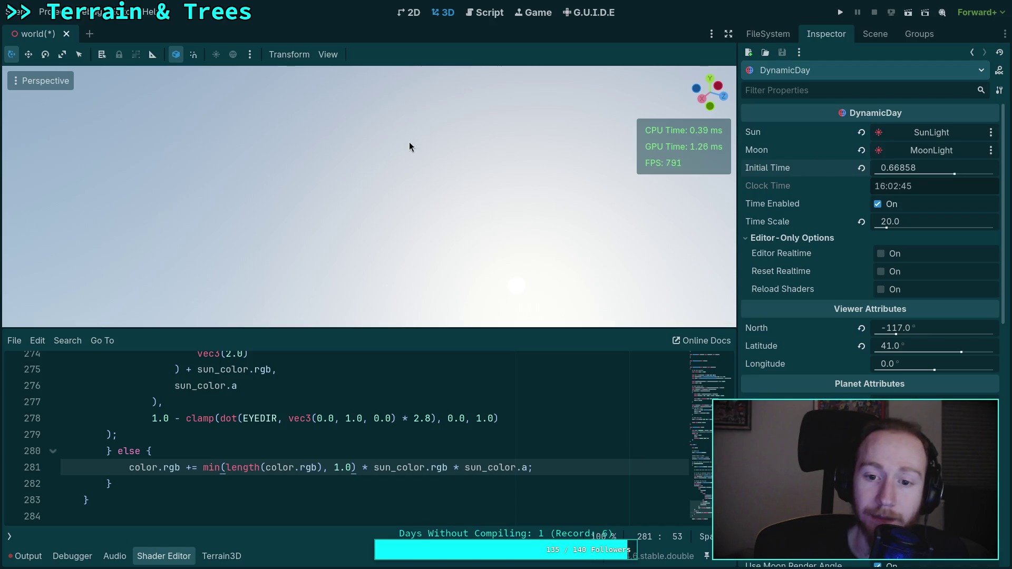
left_click_drag(409, 146, 412, 204)
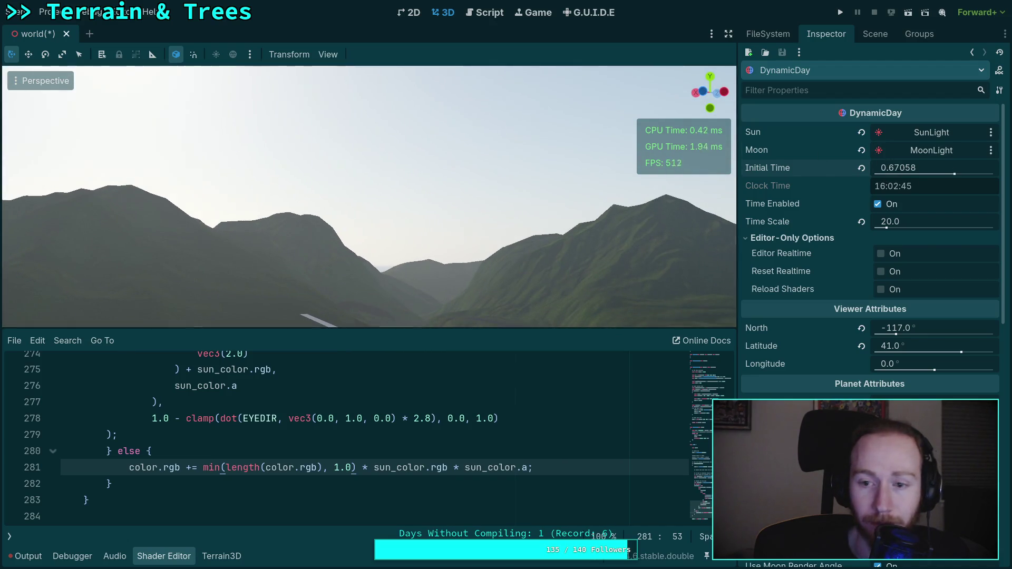
left_click_drag(902, 169, 933, 169)
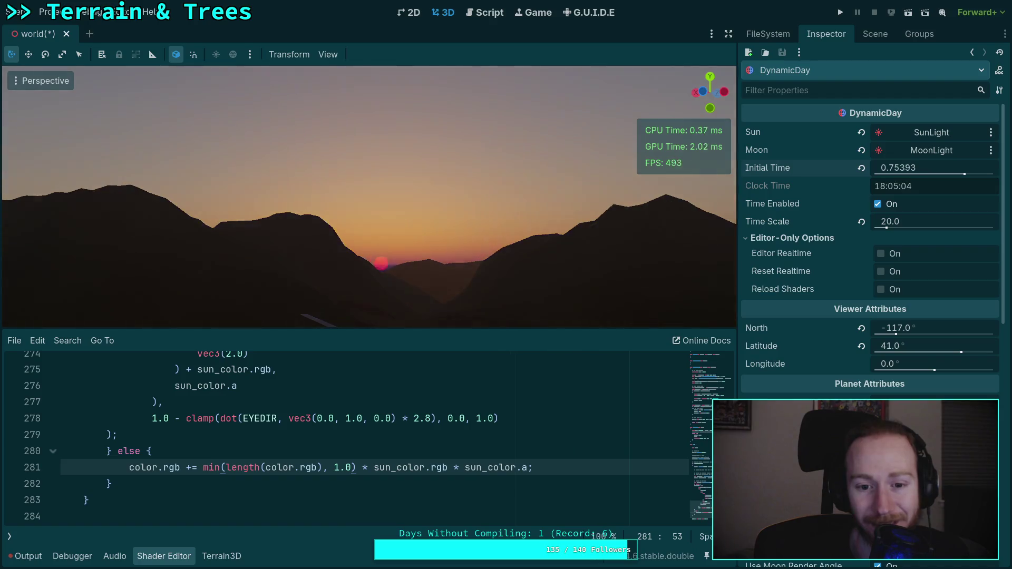
left_click_drag(412, 203, 413, 215)
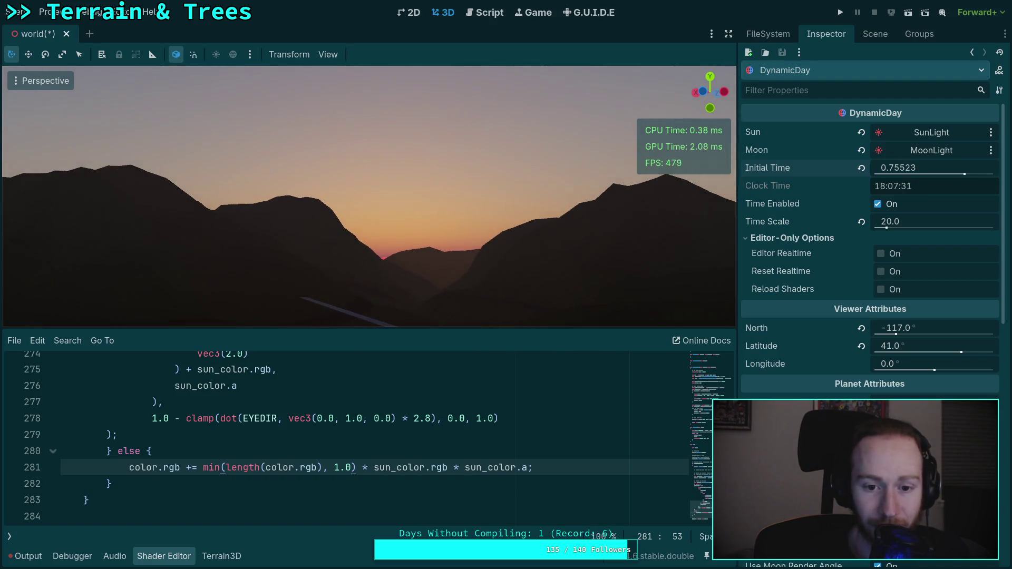
left_click_drag(901, 170, 897, 170)
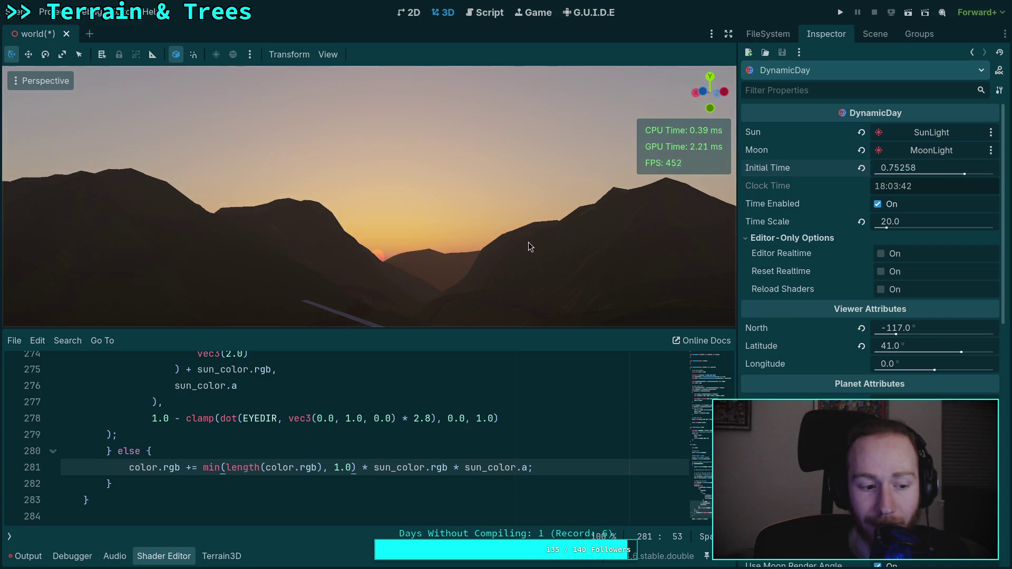
mouse_move(528, 242)
left_mouse_down()
mouse_move(495, 242)
mouse_move(506, 241)
left_mouse_up()
left_click_drag(921, 170, 910, 170)
mouse_move(506, 241)
left_mouse_down()
mouse_move(548, 232)
mouse_move(639, 185)
mouse_move(659, 190)
mouse_move(527, 221)
mouse_move(532, 163)
left_mouse_up()
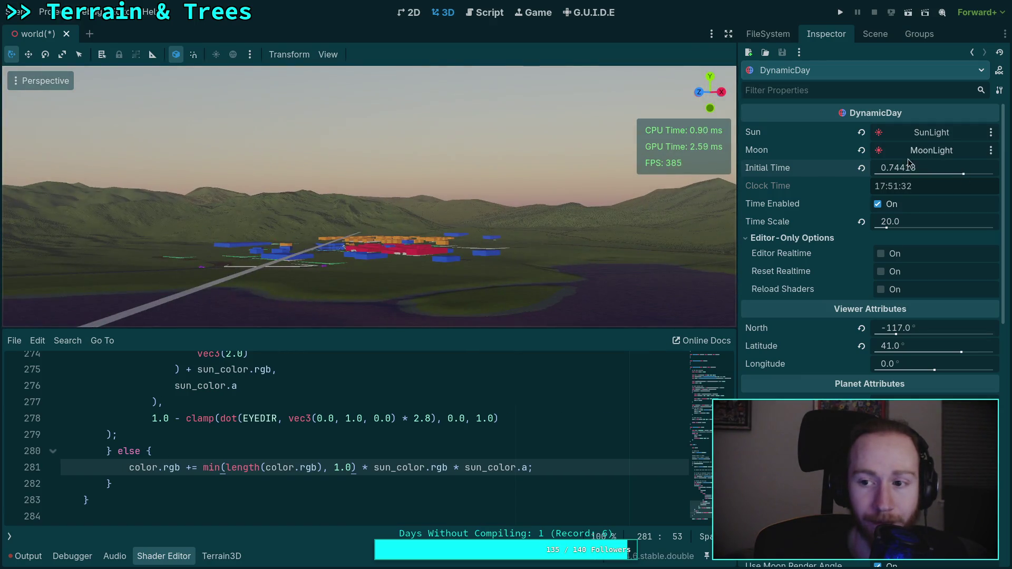
mouse_move(908, 159)
left_mouse_down()
mouse_move(938, 159)
mouse_move(900, 171)
mouse_move(923, 172)
left_mouse_up()
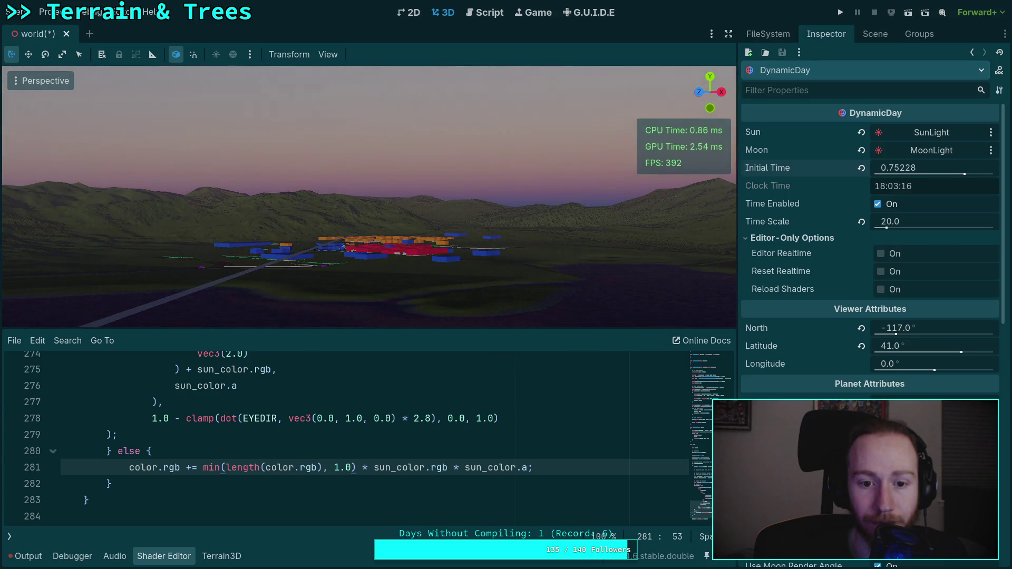
Replace true with false in line 263's if condition.
scroll(307, 458, "up", 5)
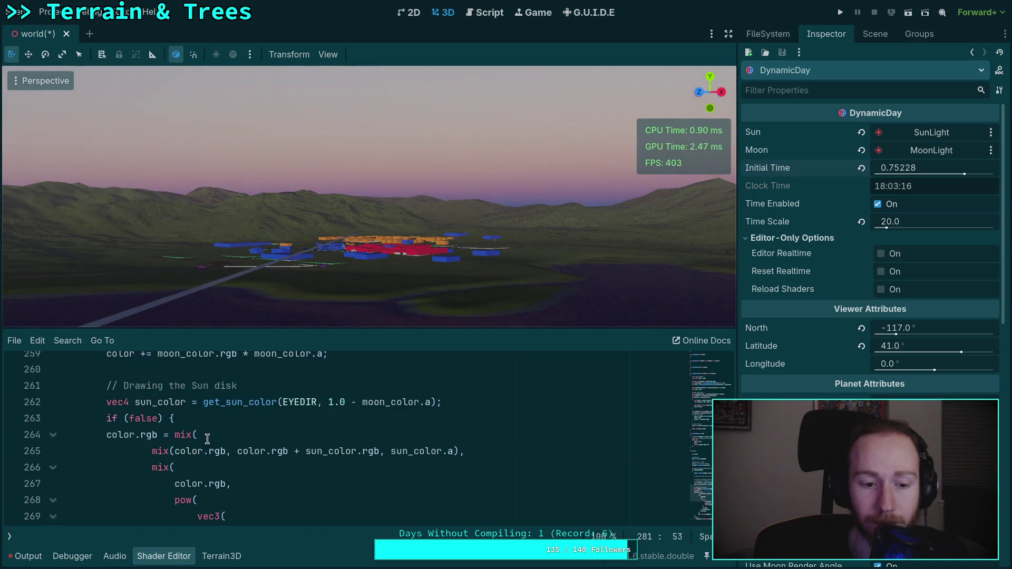
left_click(153, 418)
type("tru")
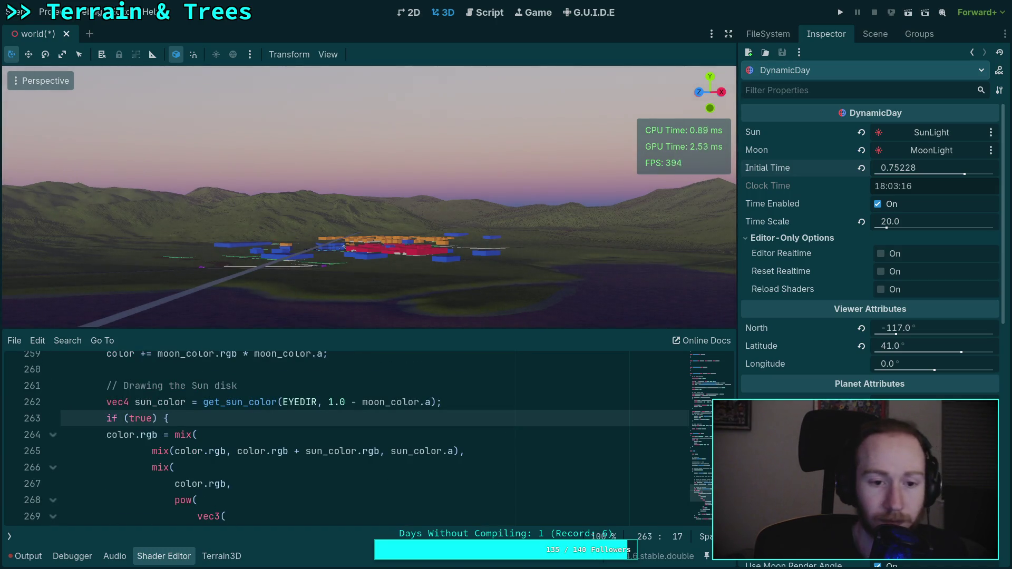
key("shift+Left")
key("shift+Left")
key("shift+Left")
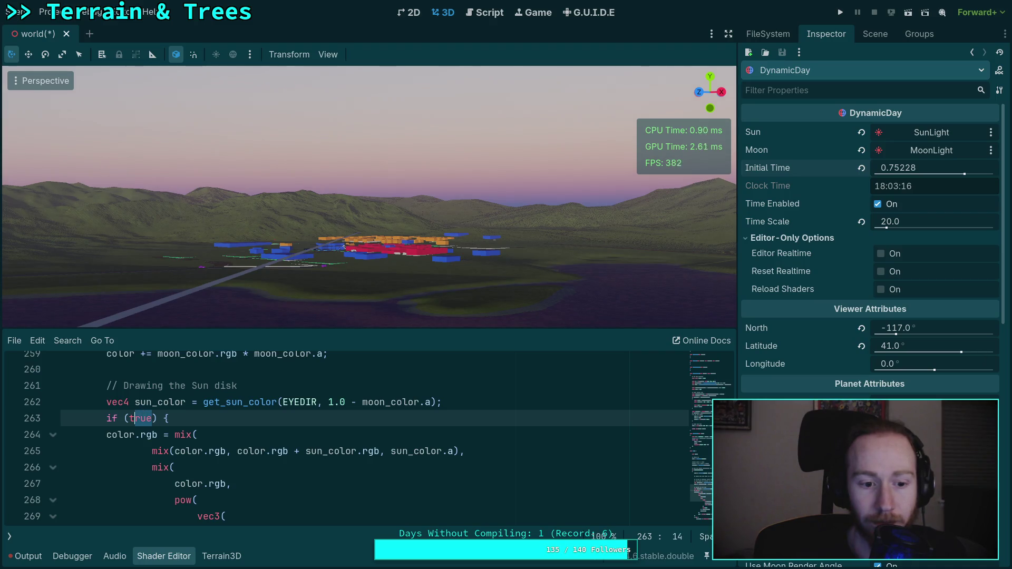
type("false")
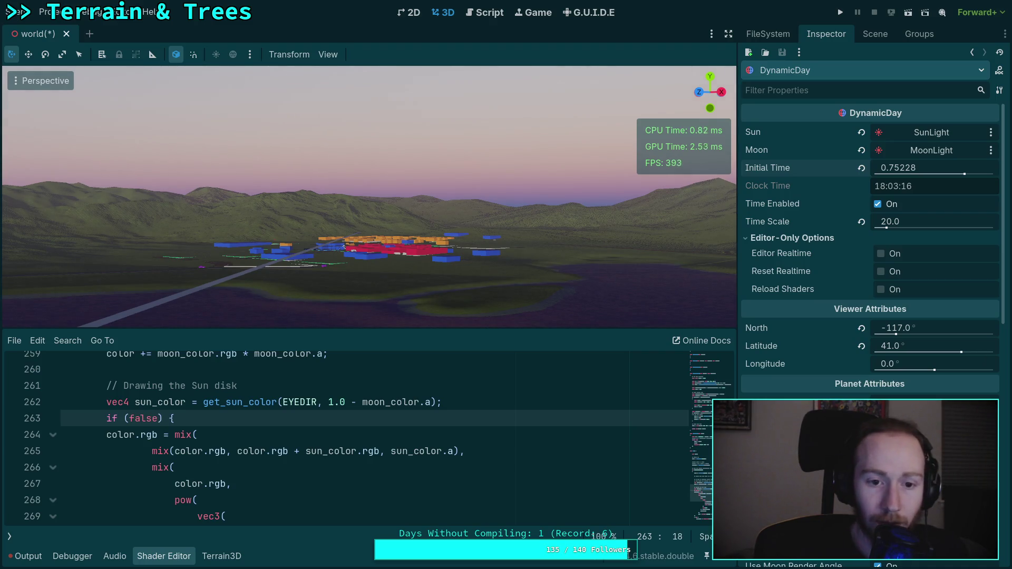
left_click(298, 428)
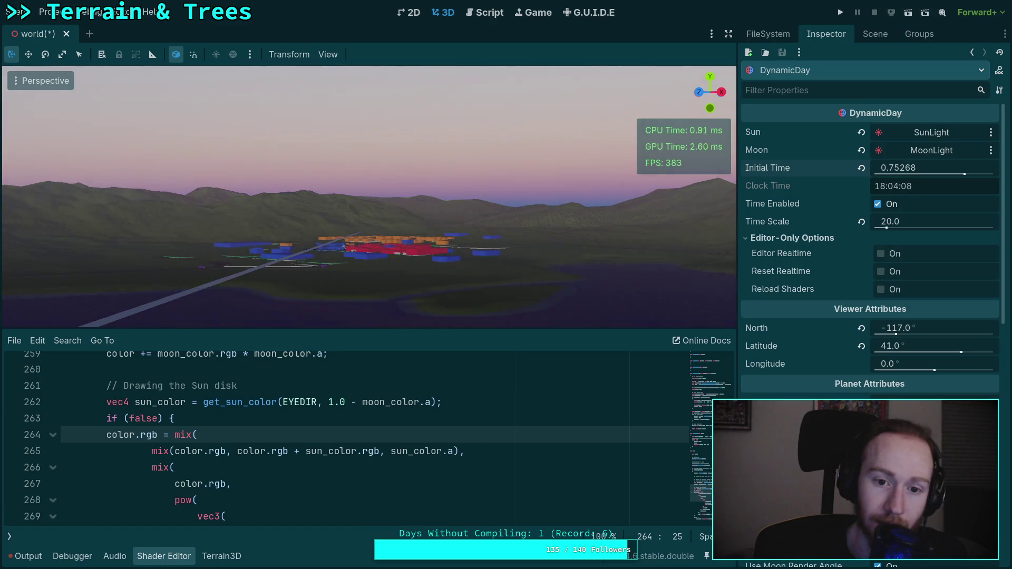
Swing the view to the sunset mountains, then scroll the shader code down to line 281.
left_click_drag(666, 194, 369, 199)
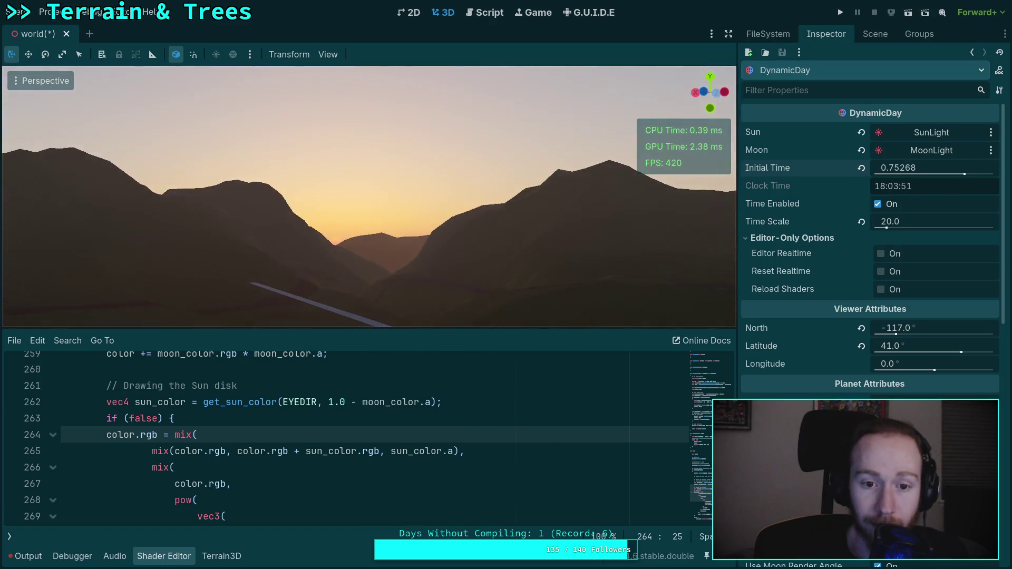
key("w")
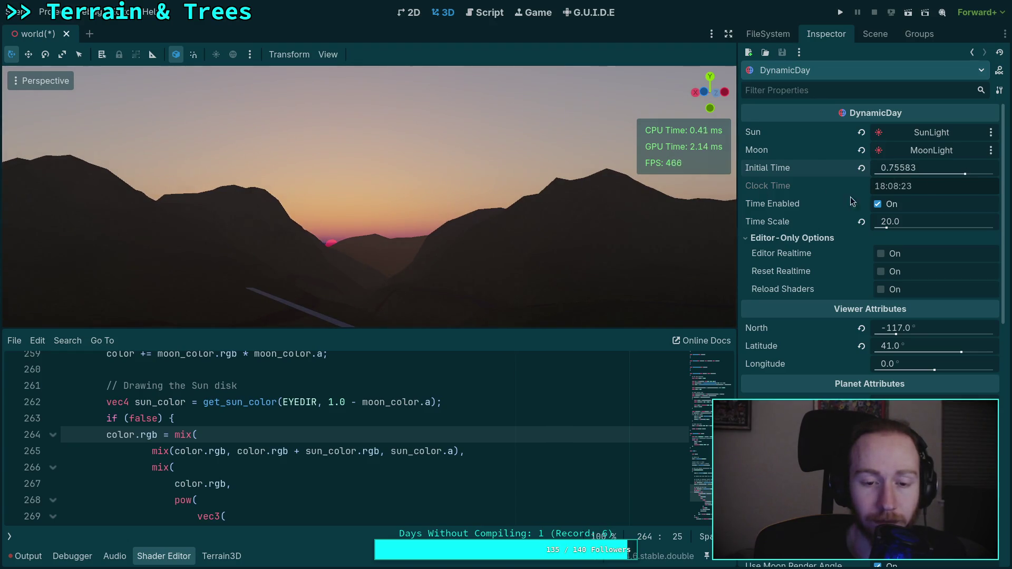
scroll(433, 443, "down", 2)
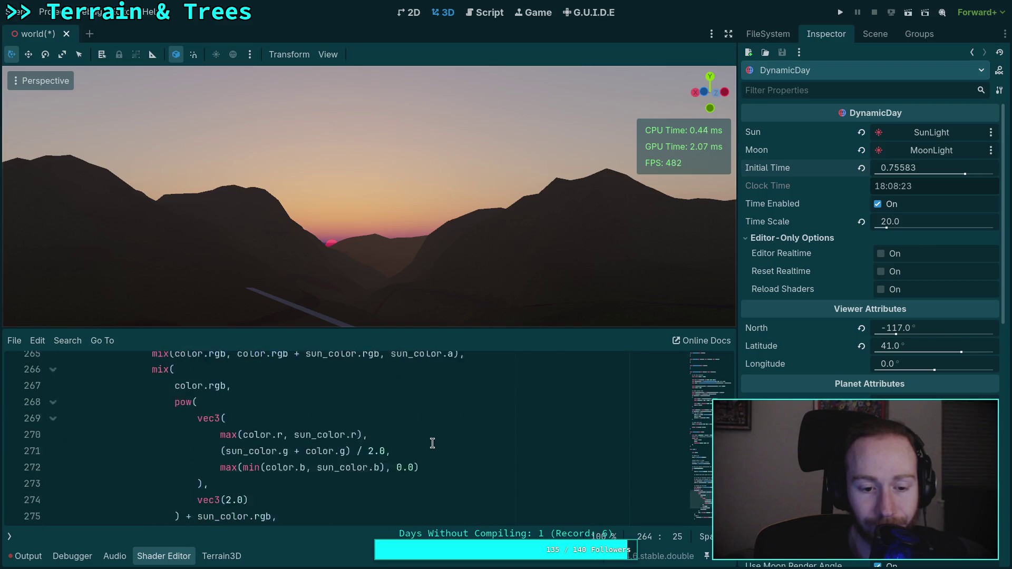
scroll(432, 443, "down", 3)
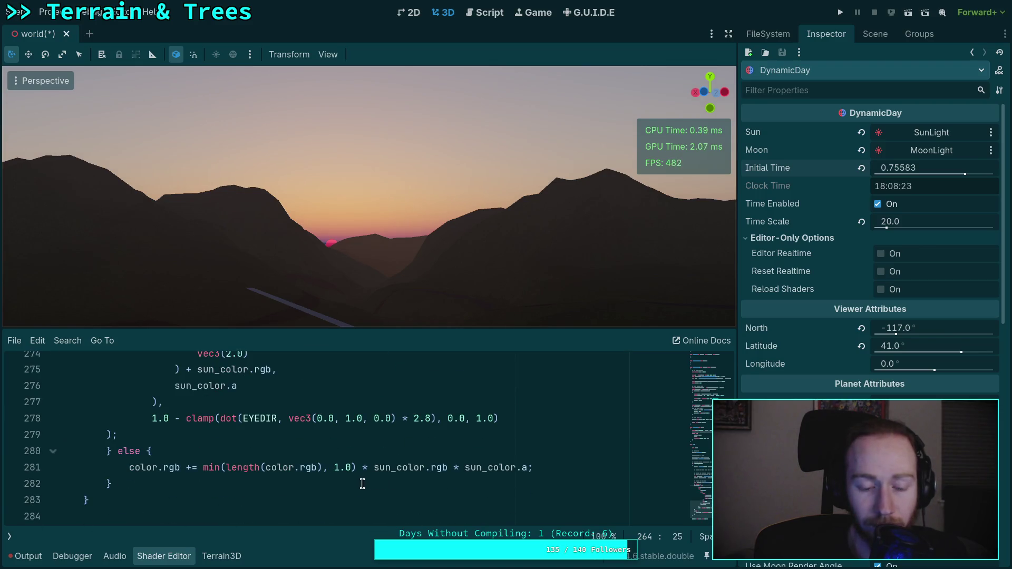
Insert 'min(color.rgb, vec3(1.0, 1.0, 1.0)) *' right after += on line 281.
left_click(198, 468)
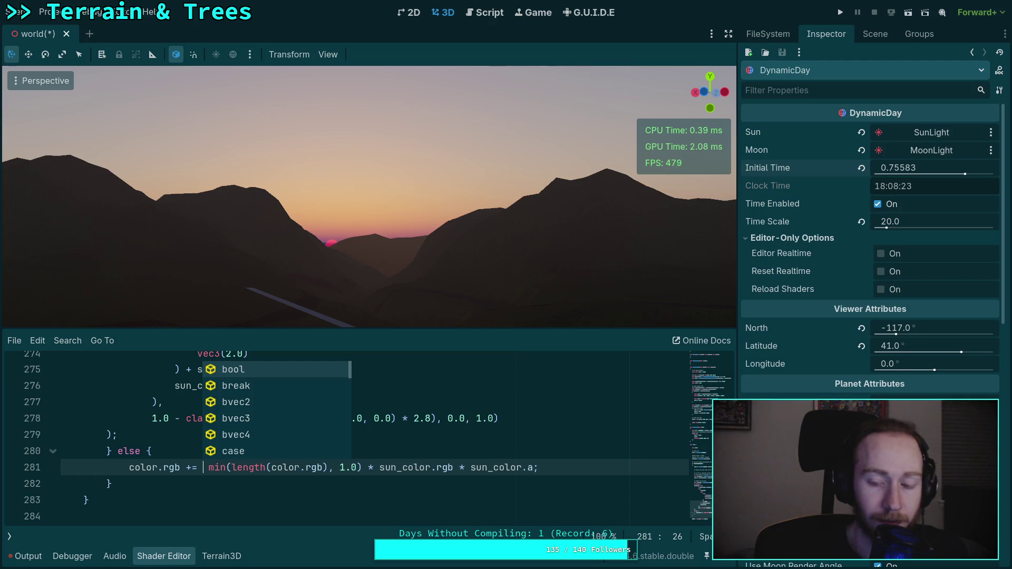
type("min(c")
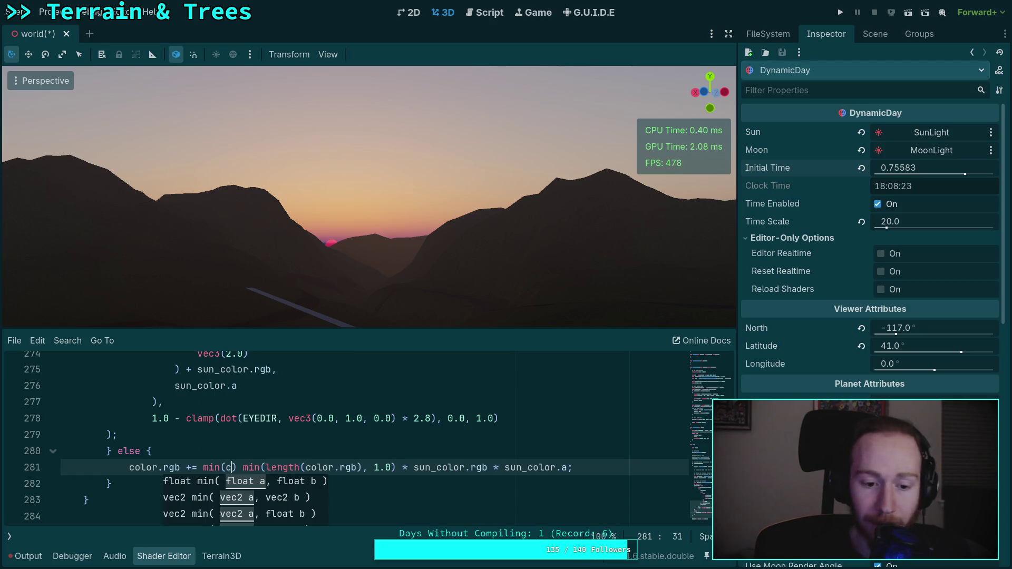
type("olor.r")
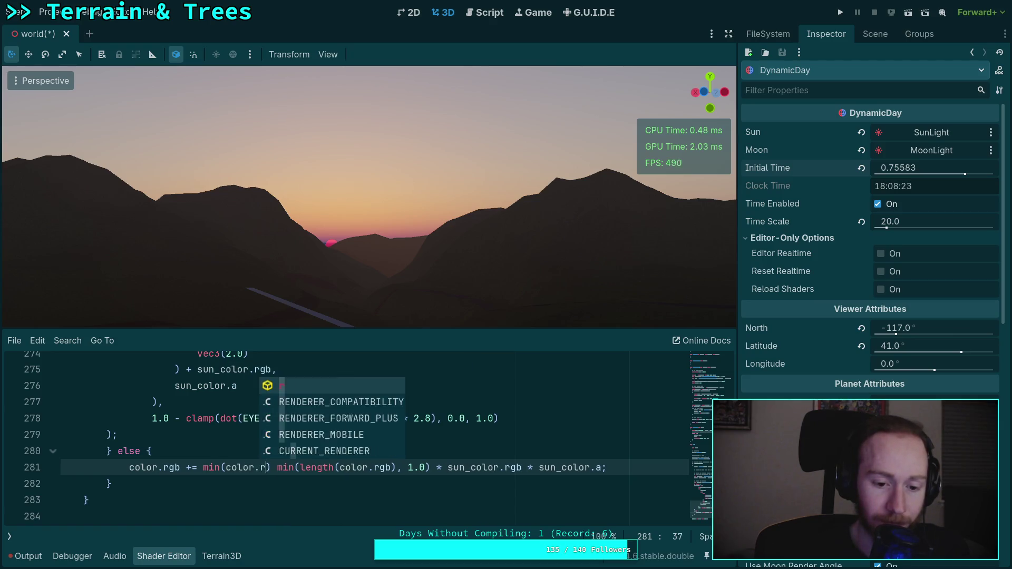
type("gb, v")
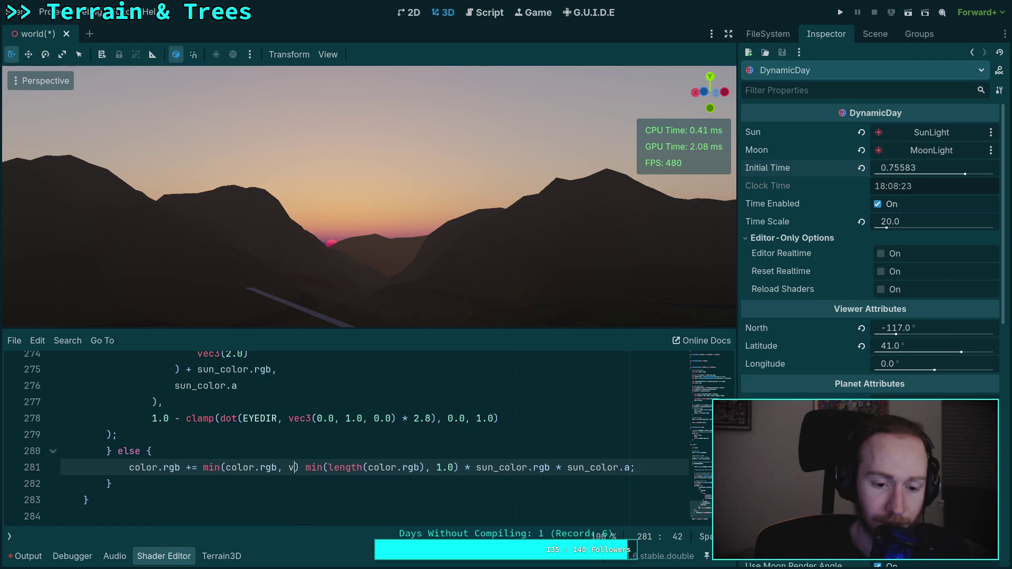
type("ec3(1.0")
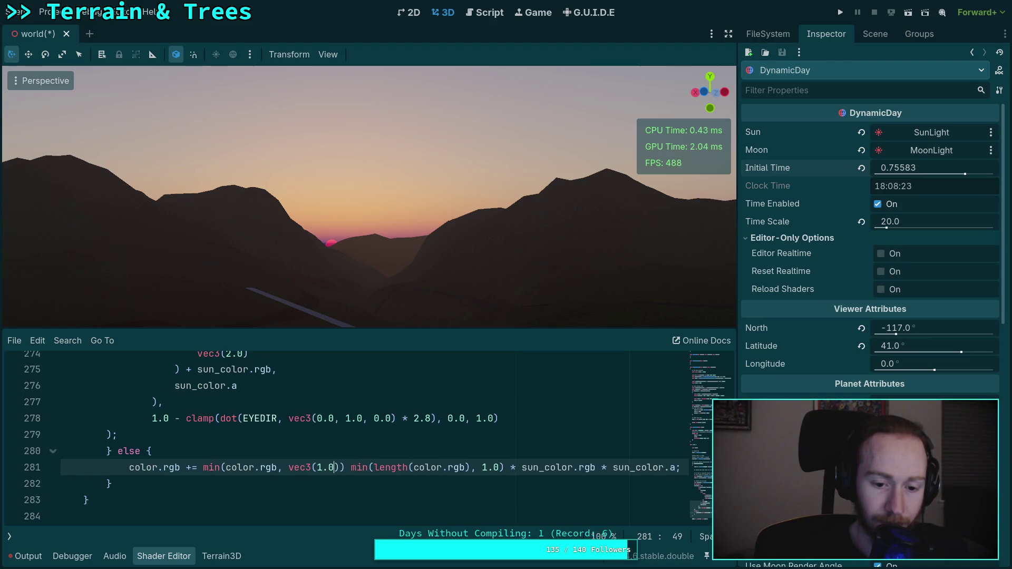
type(", 1.0")
type(", 1.0))")
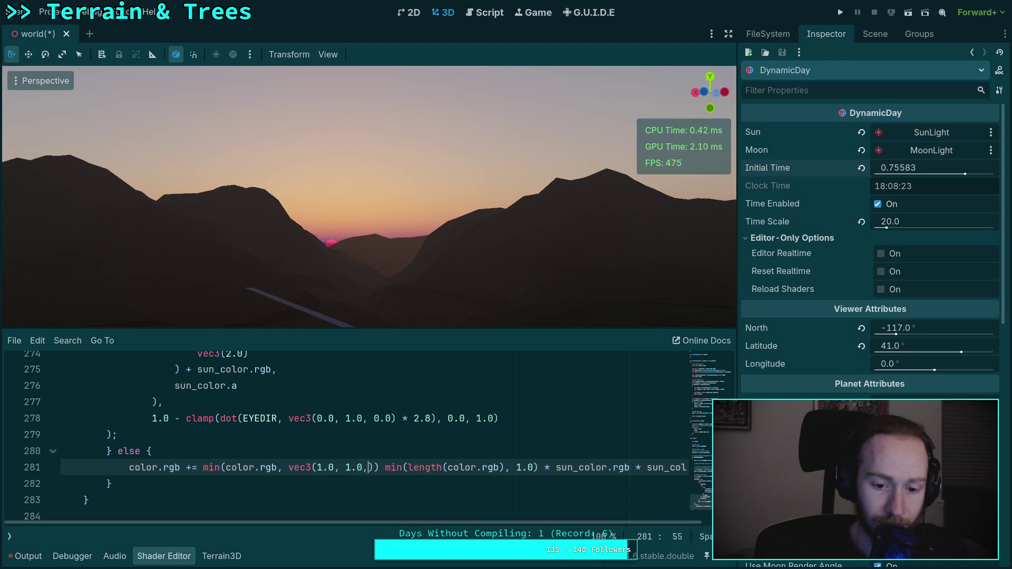
type(" *")
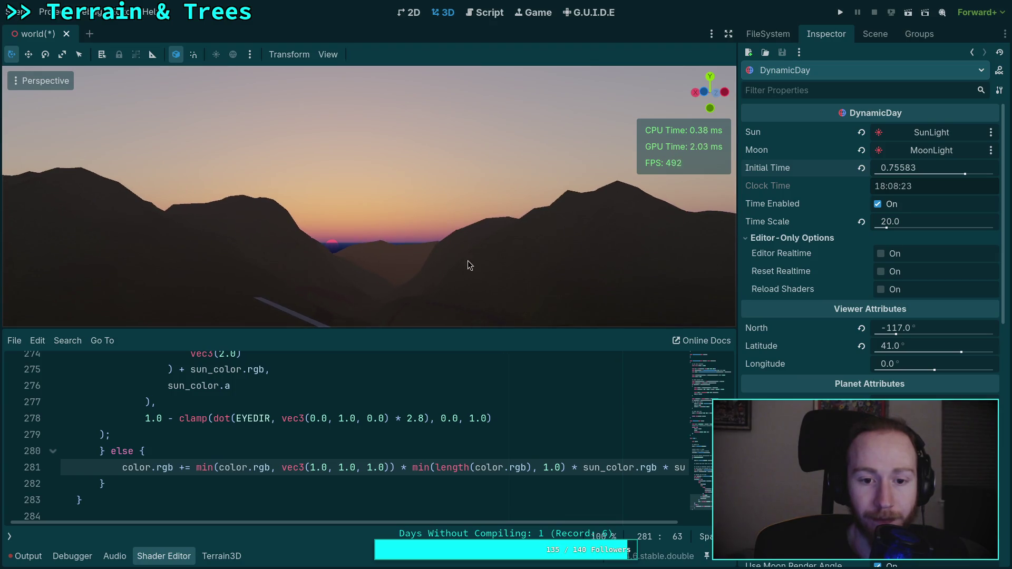
Adjust DynamicDay Initial Time to 0.75508 while turning the viewport toward the sun over the ridge.
mouse_move(908, 167)
left_mouse_down()
mouse_move(880, 167)
mouse_move(895, 168)
left_mouse_up()
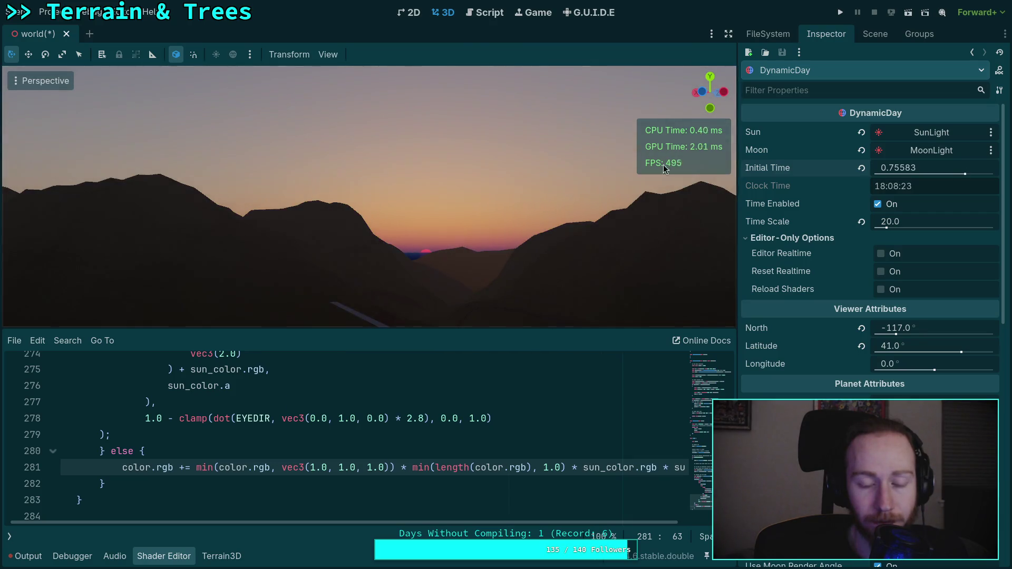
left_click_drag(369, 211, 417, 221)
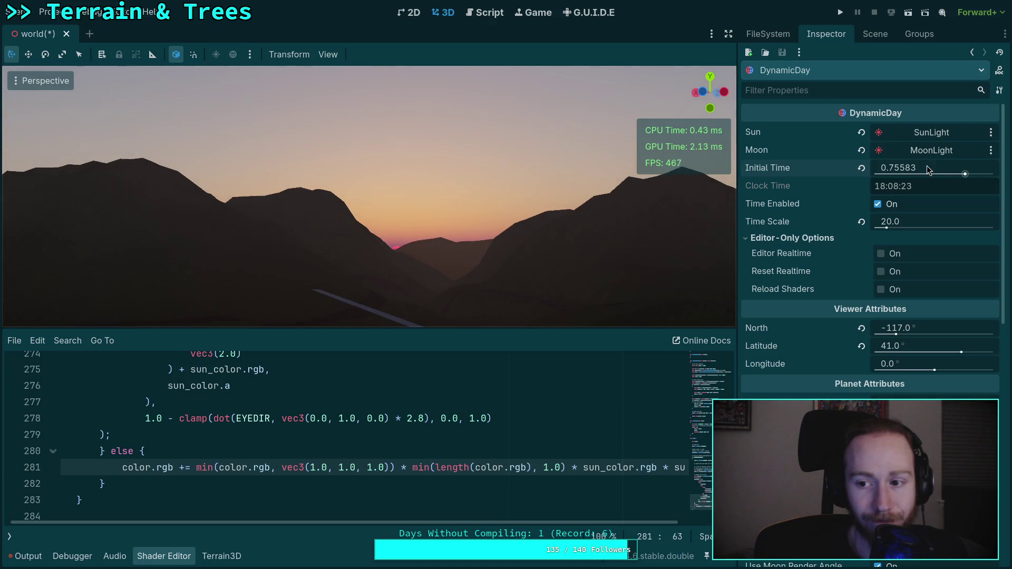
left_click_drag(895, 168, 889, 168)
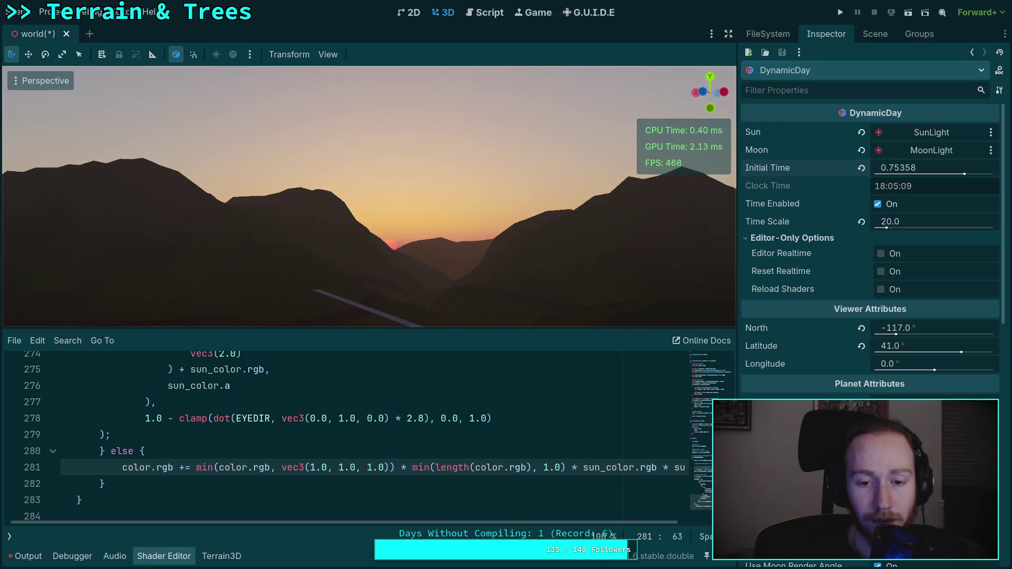
left_click_drag(485, 297, 505, 299)
key("q")
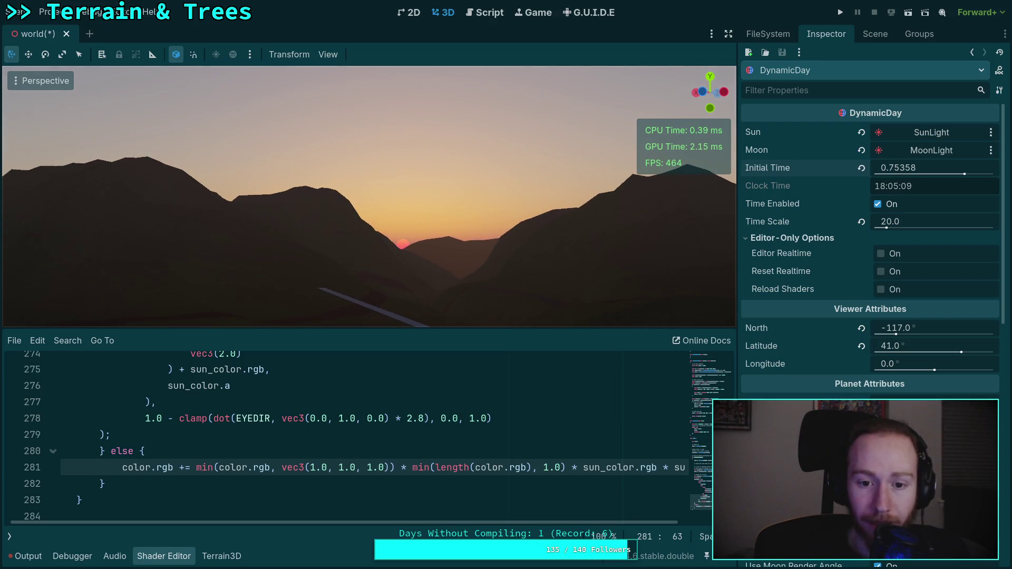
left_click_drag(920, 172, 926, 172)
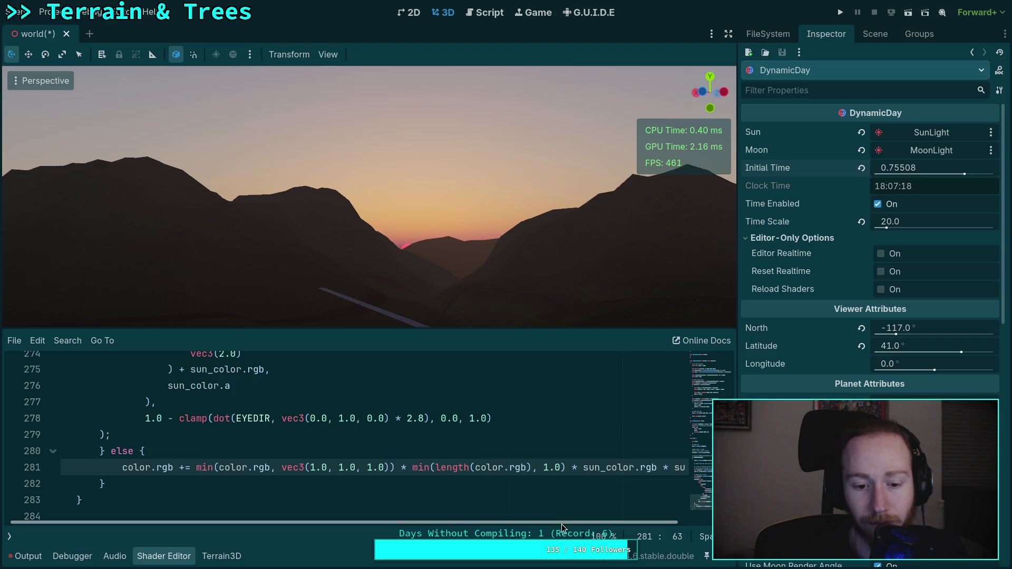
left_click_drag(561, 523, 668, 527)
Save the world scene with the caret on line 281.
scroll(343, 438, "left", 3)
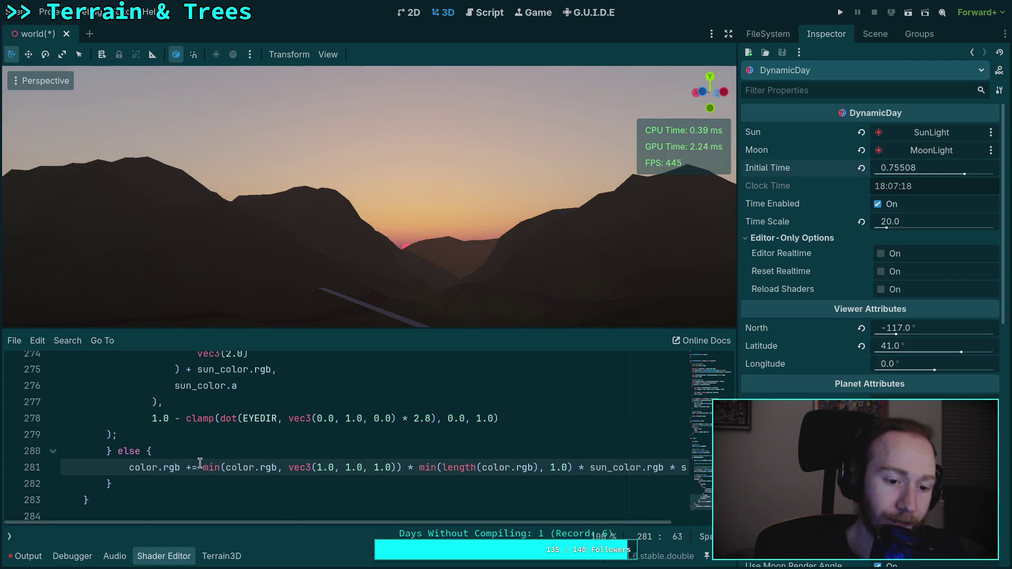
left_click(198, 468)
key("ctrl+s")
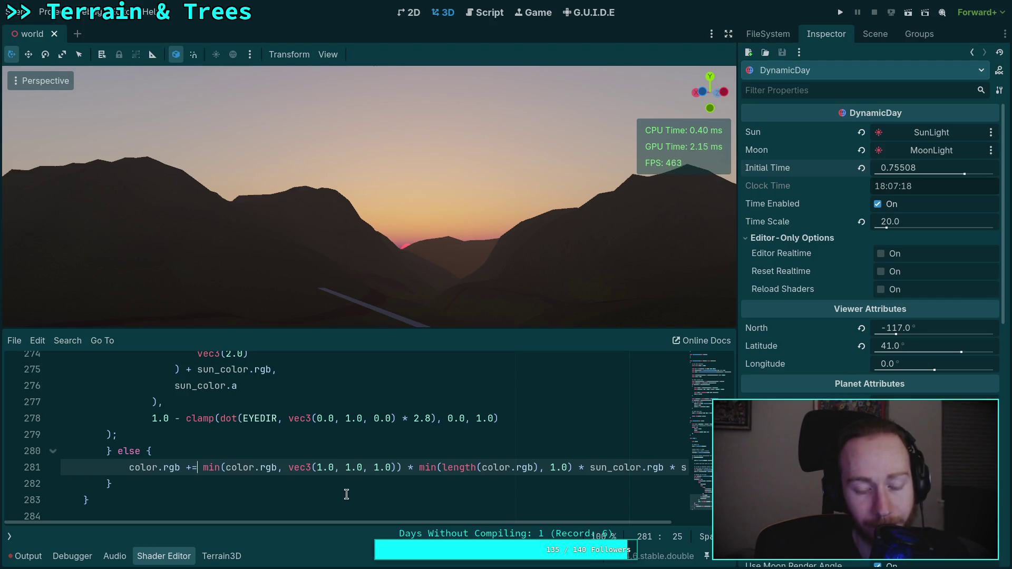
Select the min(length(color.rgb), 1.0) term and pan the view so the sun sits on the horizon.
scroll(384, 525, "right", 1)
scroll(384, 523, "right", 4)
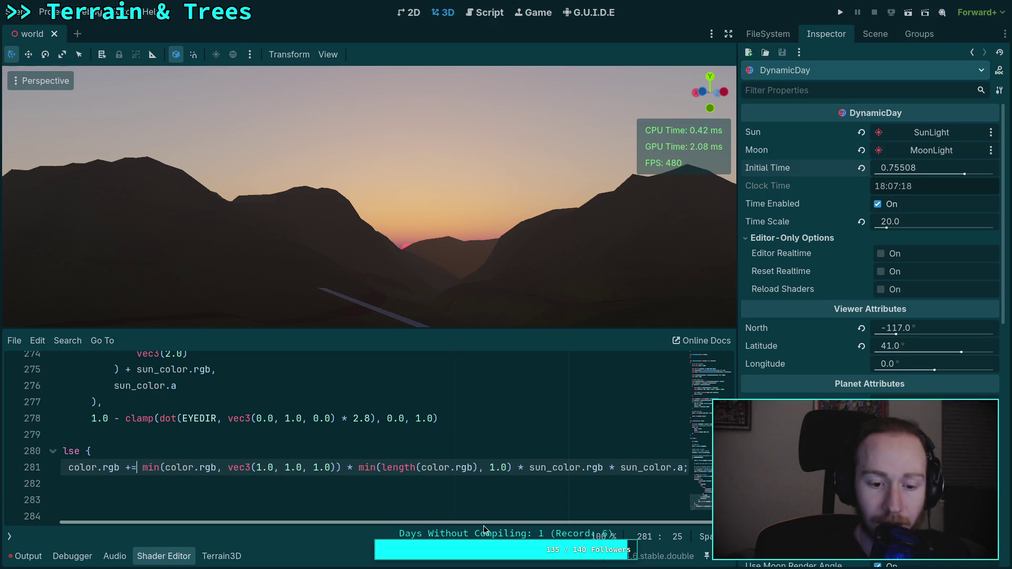
left_click_drag(359, 467, 513, 467)
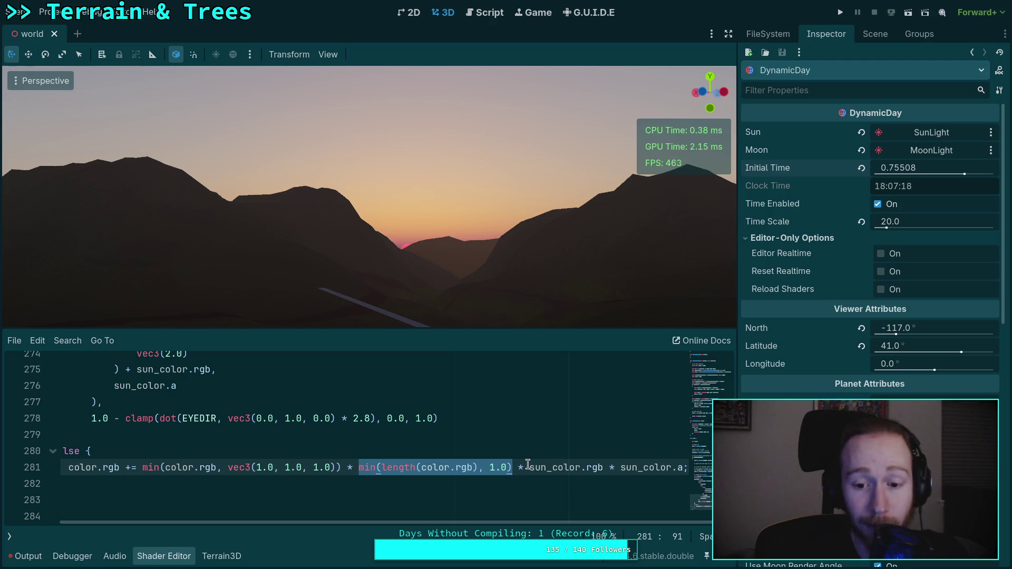
left_click(528, 466)
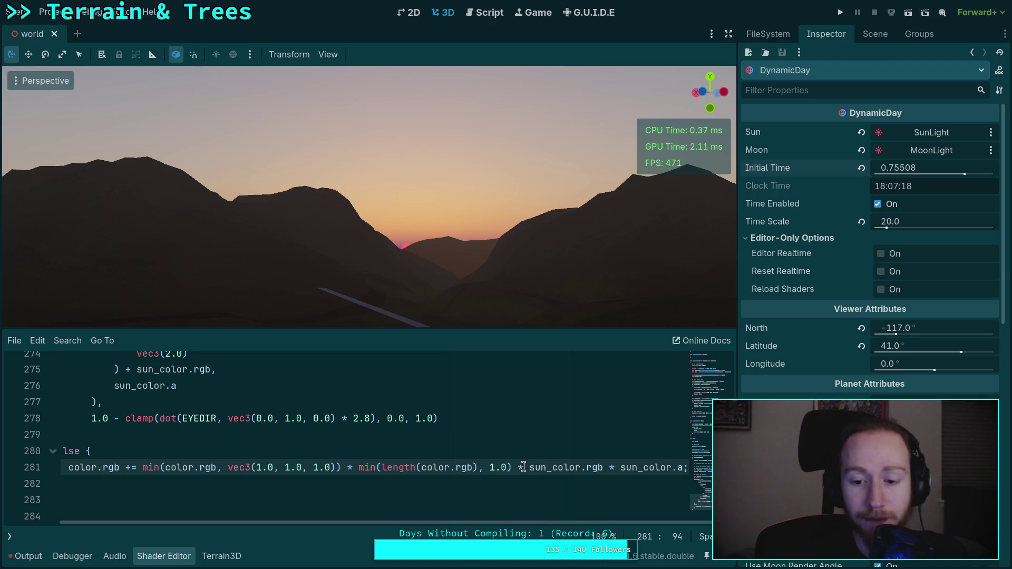
left_click_drag(512, 467, 357, 470)
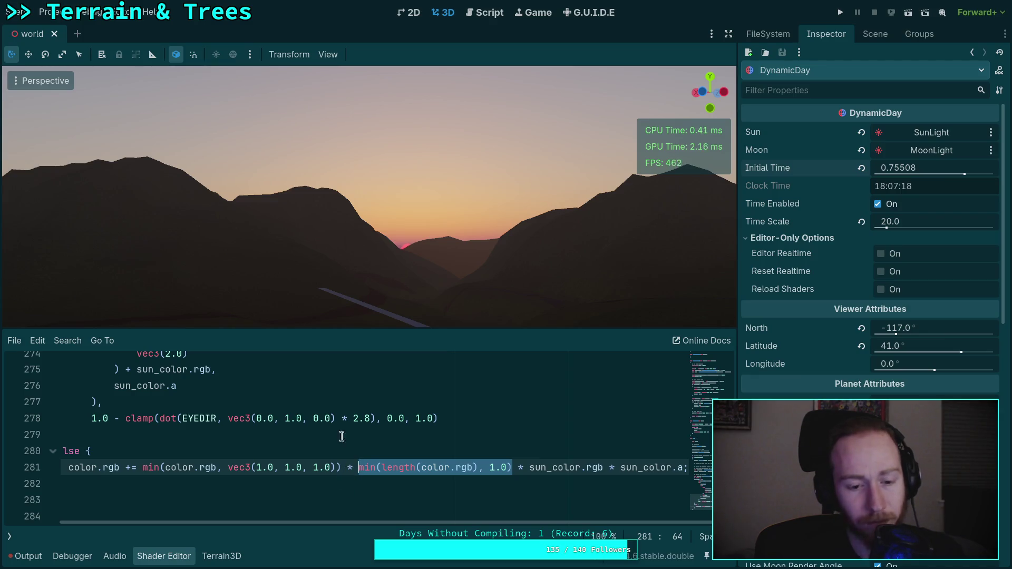
left_click_drag(343, 237, 284, 214)
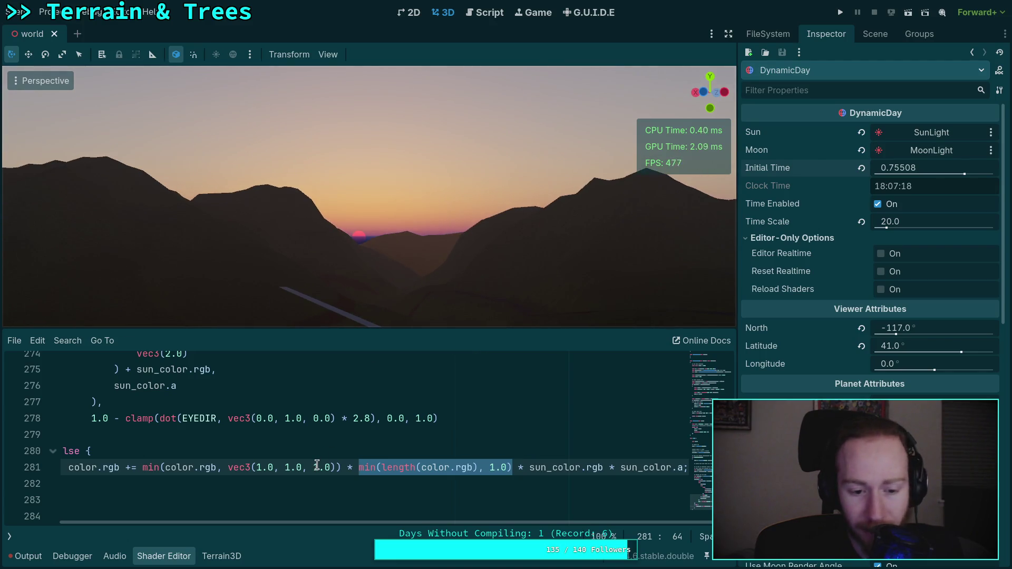
Try deleting the min(length(color.rgb), 1.0) * term on line 281, then undo to restore it.
left_click(233, 467)
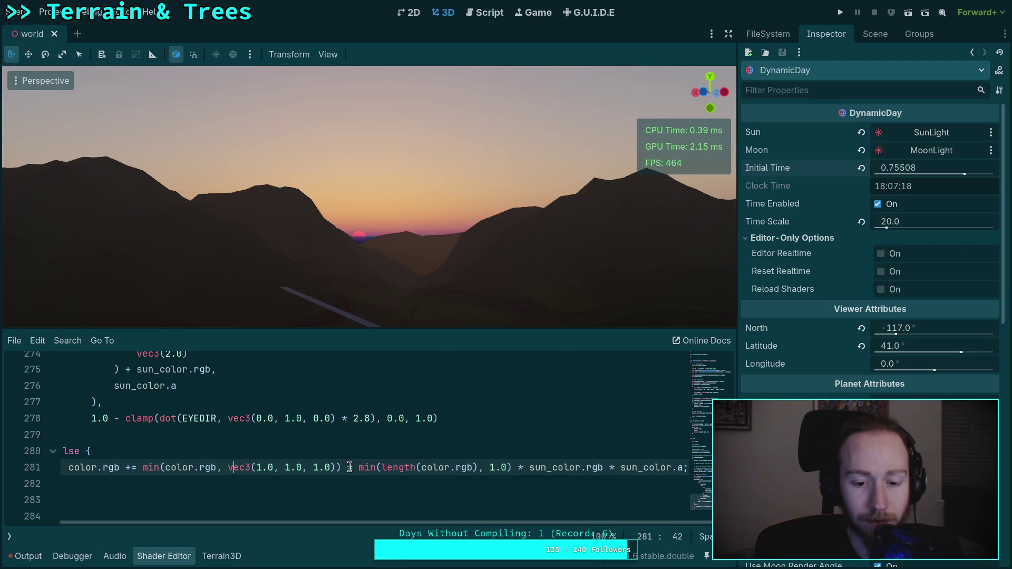
left_click_drag(359, 467, 527, 464)
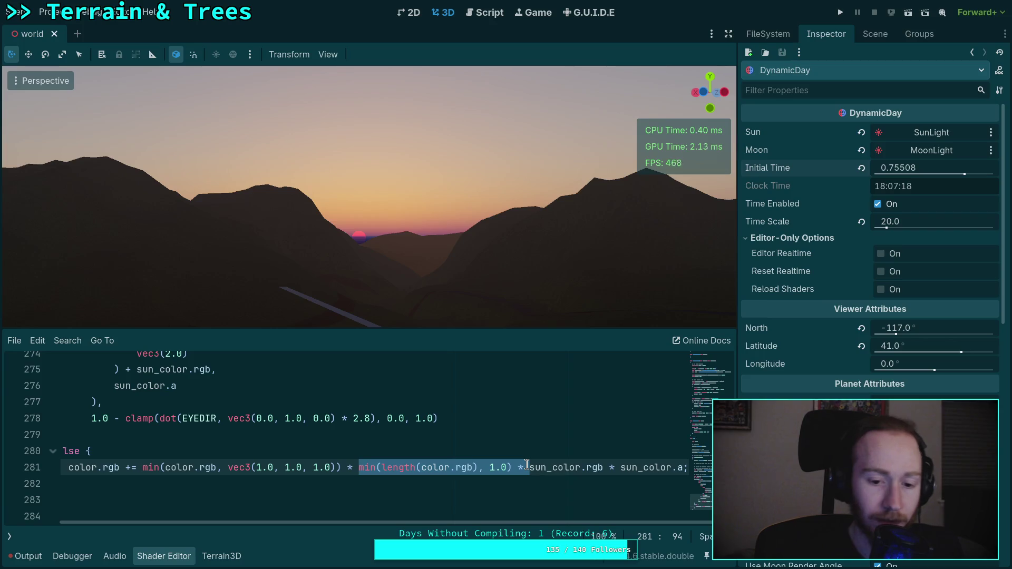
key("BackSpace")
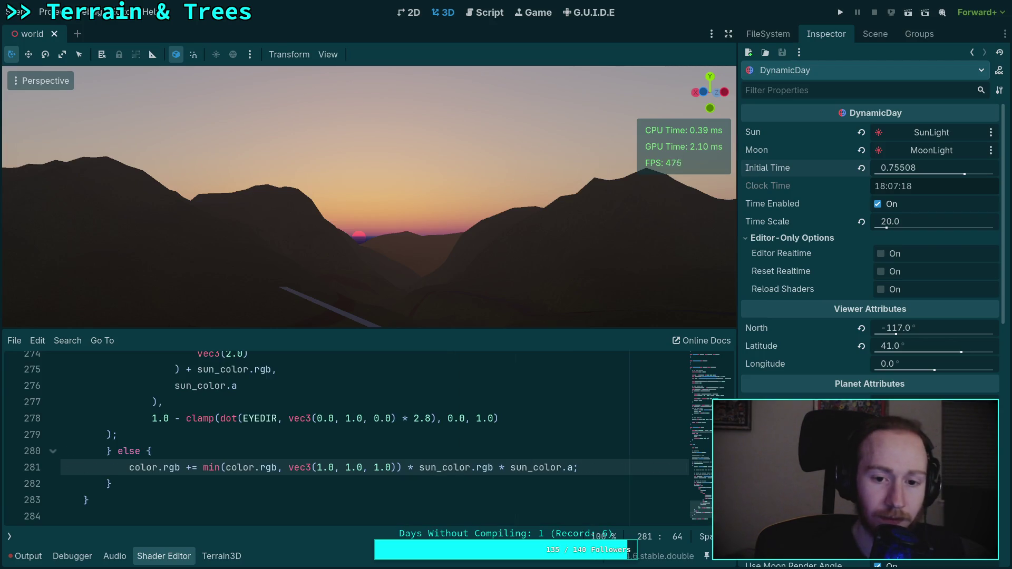
key("ctrl+z")
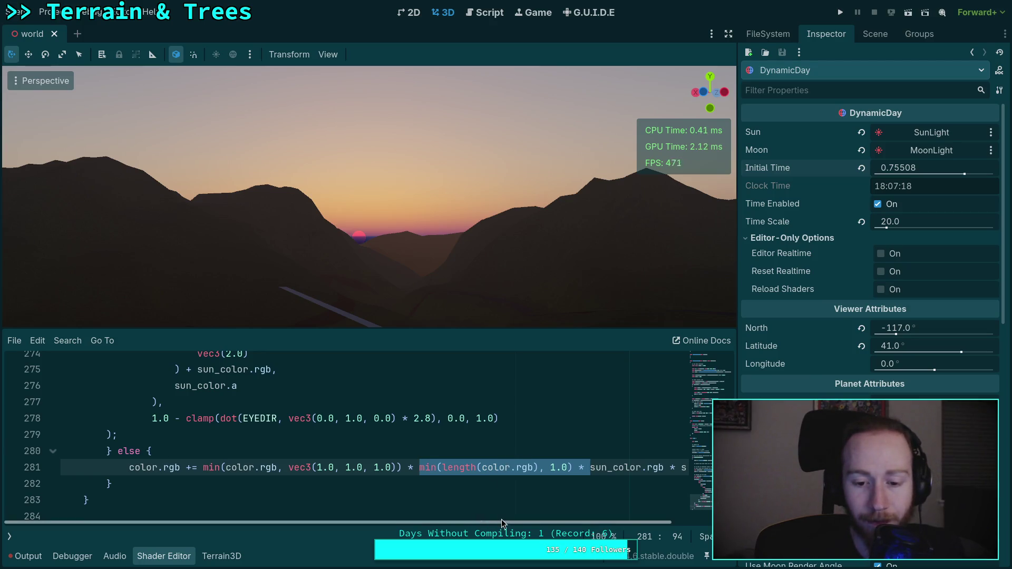
left_click(574, 467)
left_click_drag(584, 466, 401, 469)
left_click(402, 468)
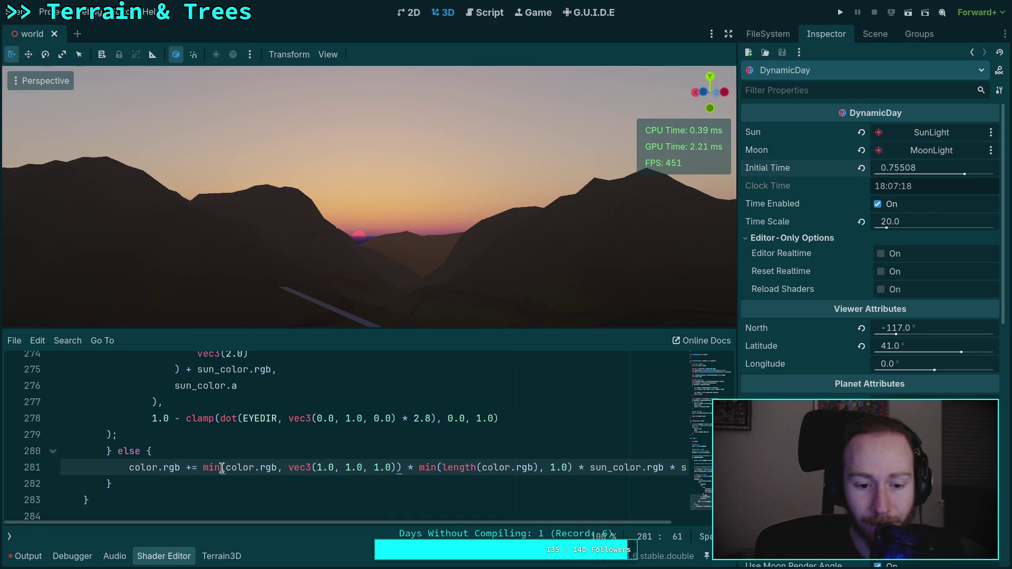
Wrap the min(length(color.rgb), 1.0) * sun_color.rgb term in parentheses and save the scene.
left_click(419, 467)
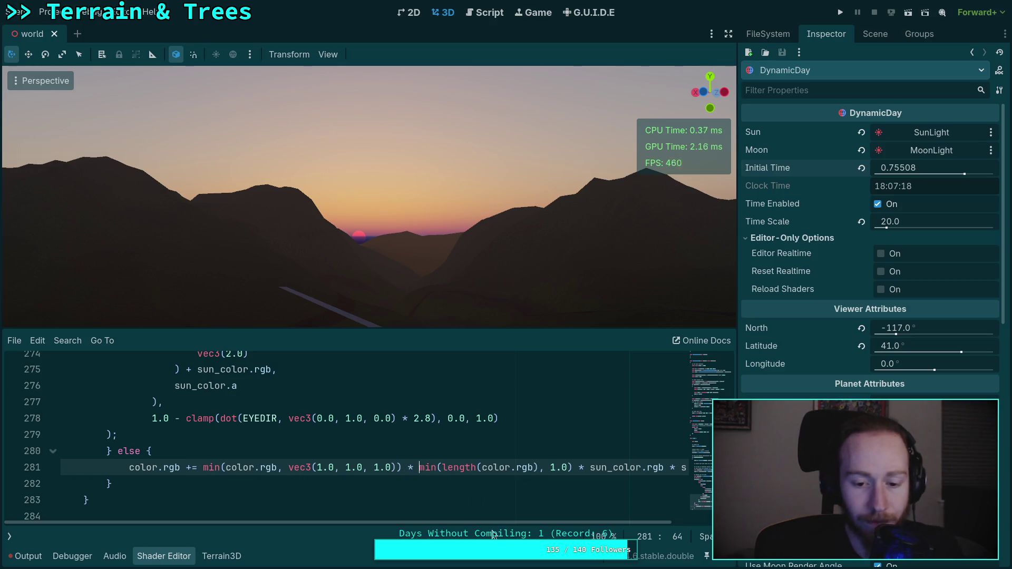
left_click_drag(519, 522, 659, 523)
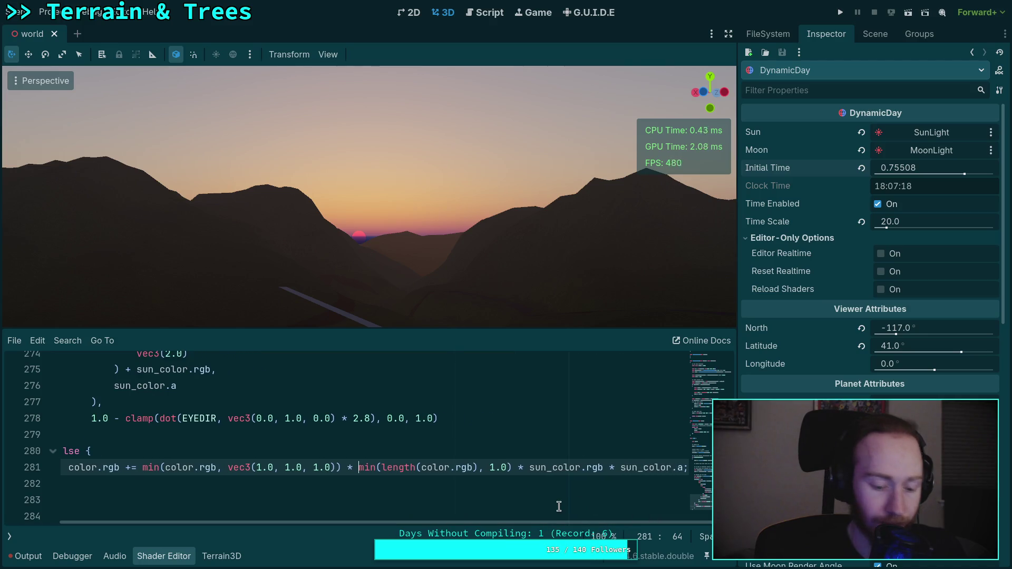
type("(")
left_click(609, 467)
type(")")
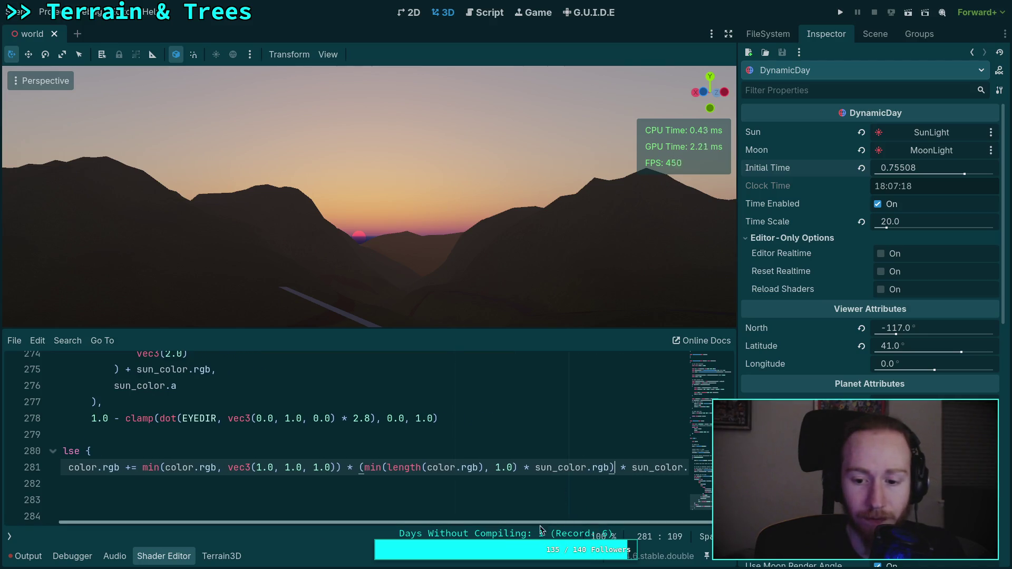
scroll(540, 523, "left", 3)
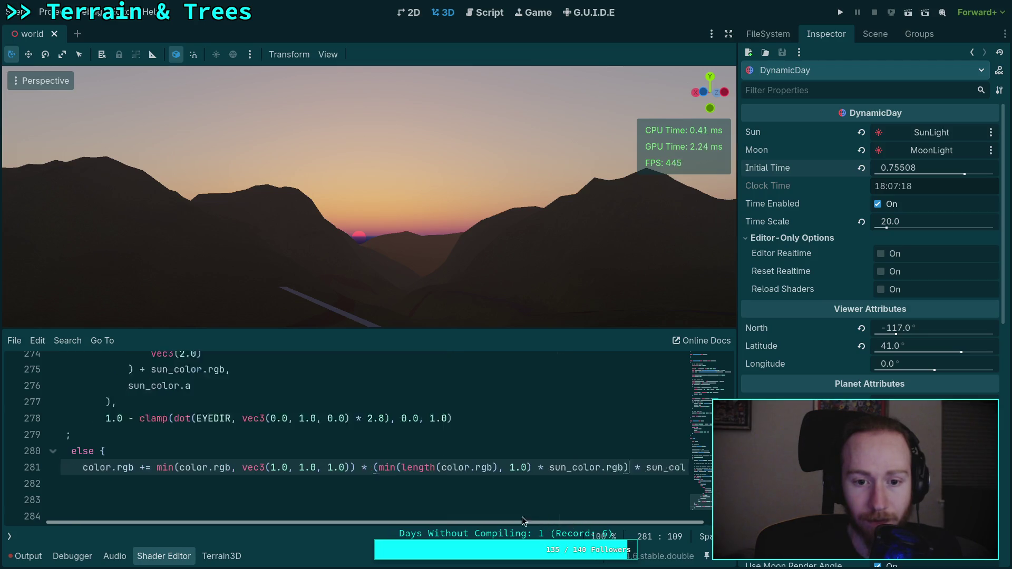
left_click(448, 467)
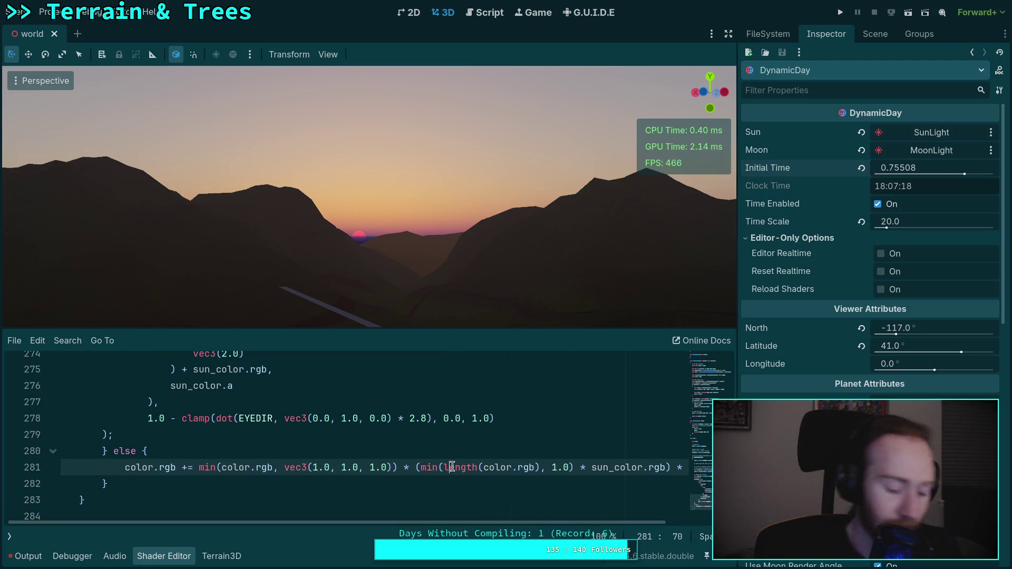
key("ctrl+s")
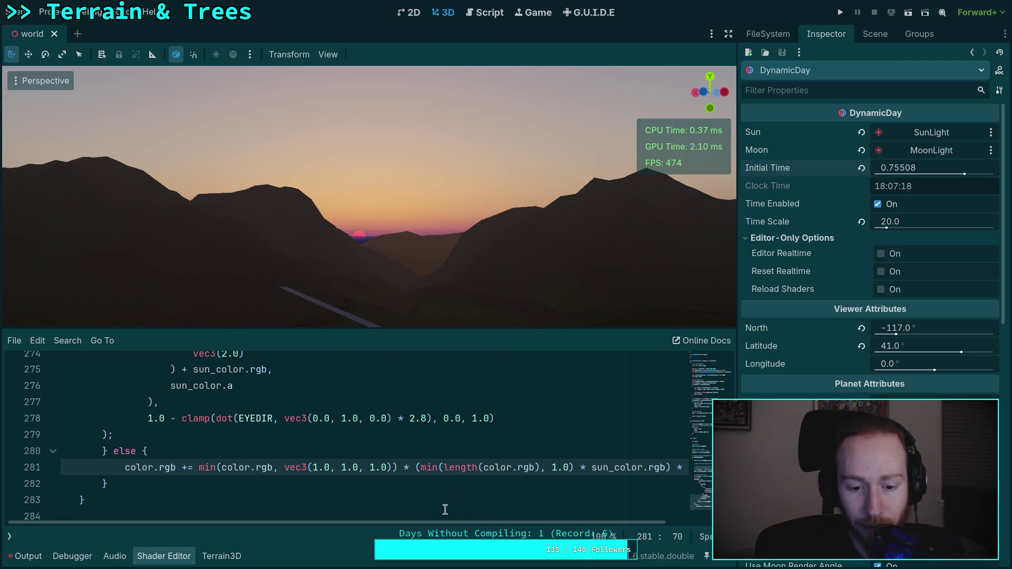
Shorten vec3(1.0, 1.0, 1.0) to vec3(1.0) and wind Initial Time back to 0.75513.
mouse_move(456, 523)
left_mouse_down()
mouse_move(511, 520)
mouse_move(453, 523)
left_mouse_up()
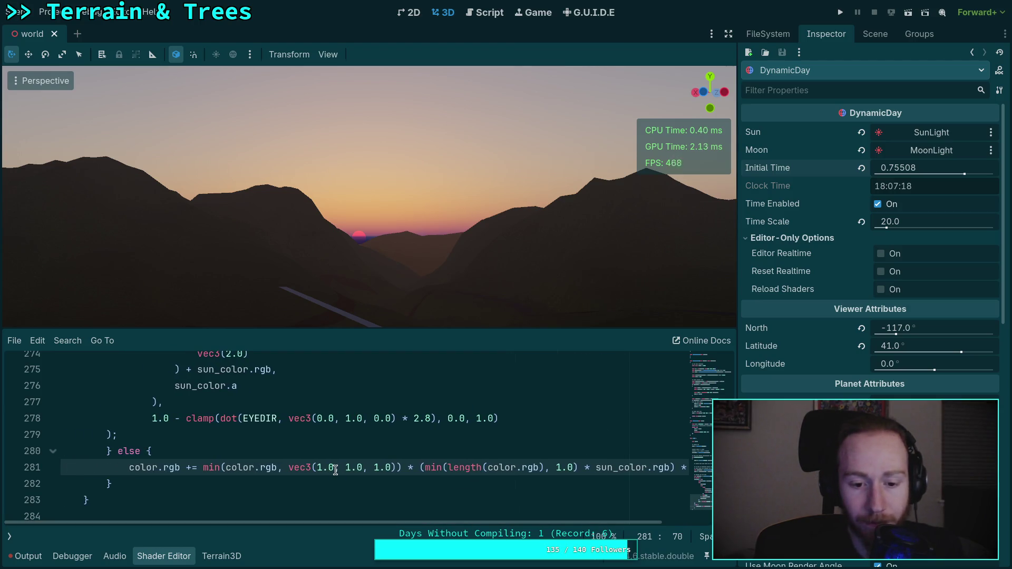
left_click_drag(335, 469, 391, 469)
key("BackSpace")
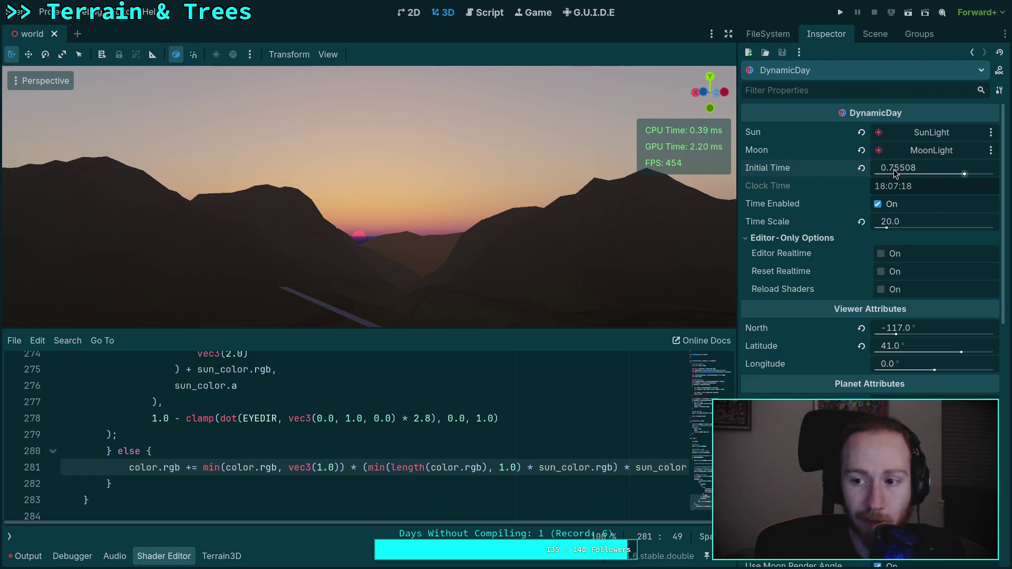
mouse_move(893, 169)
left_mouse_down()
mouse_move(867, 169)
mouse_move(887, 169)
left_mouse_up()
Delete the 'color *= 1.3;' line and change max(color.r, 10.0) to max(color.r, 1.0).
scroll(264, 426, "up", 10)
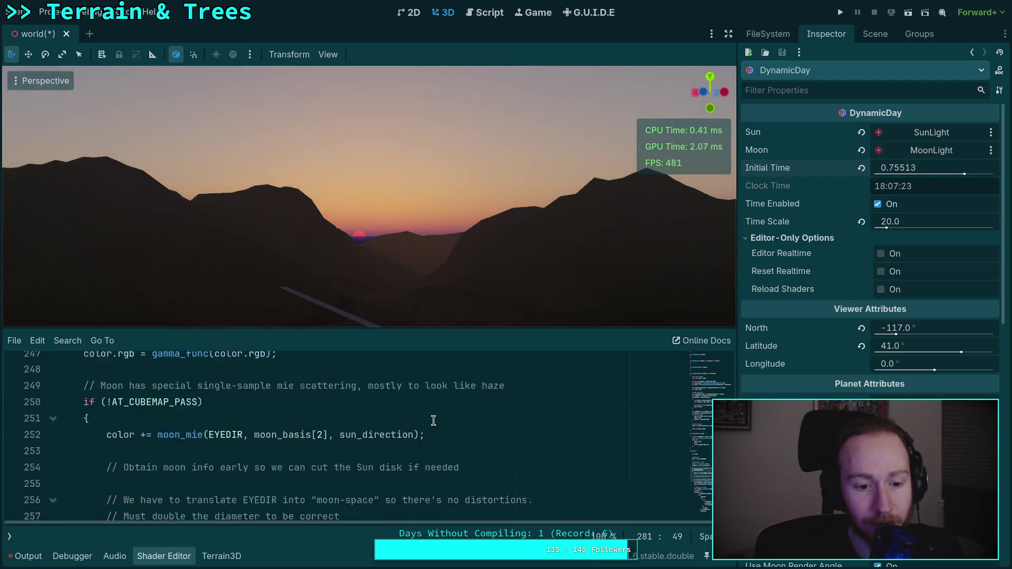
scroll(264, 426, "up", 8)
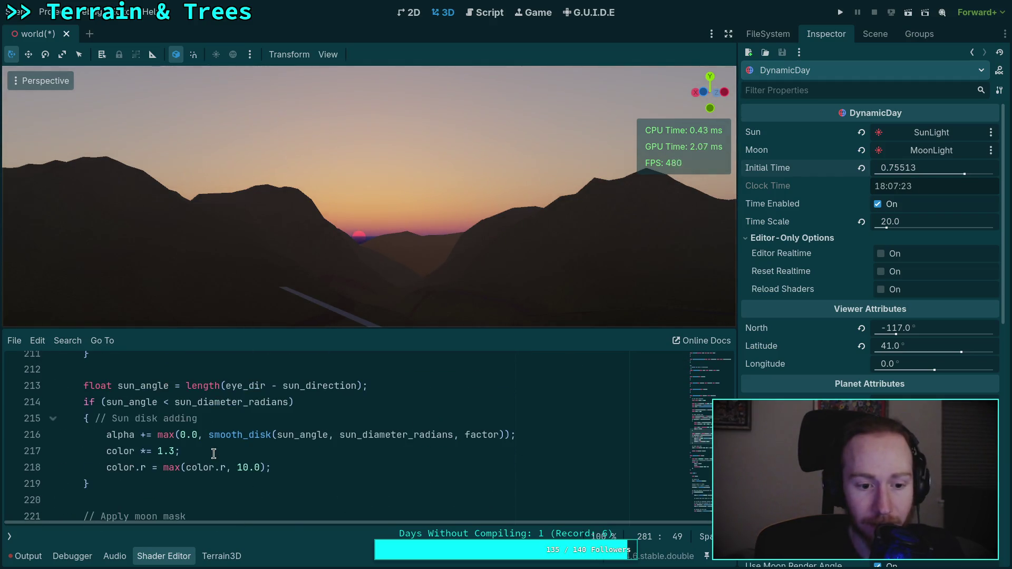
left_click(107, 451)
key("ctrl+k")
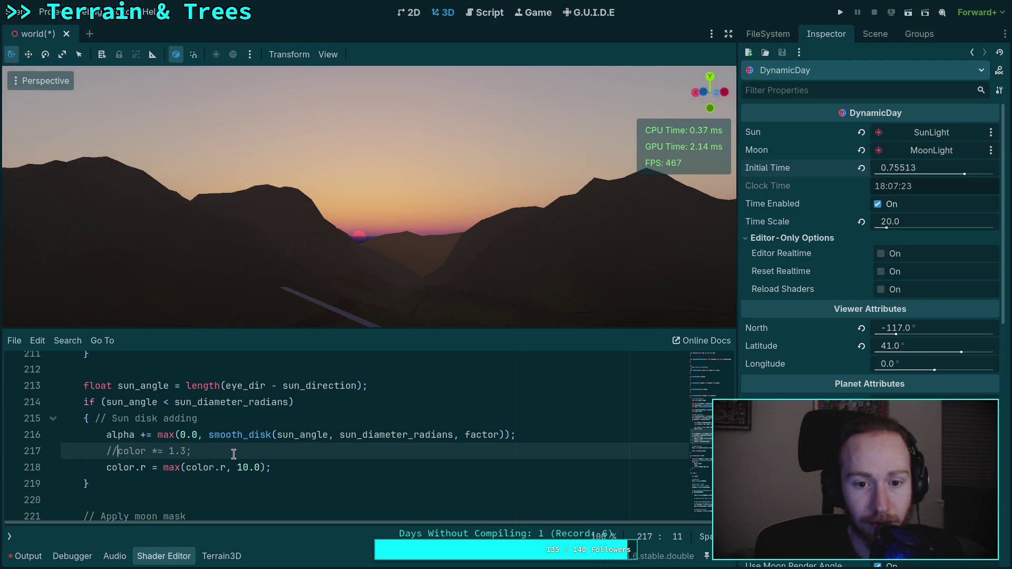
left_click_drag(191, 451, 57, 451)
key("BackSpace")
key("BackSpace")
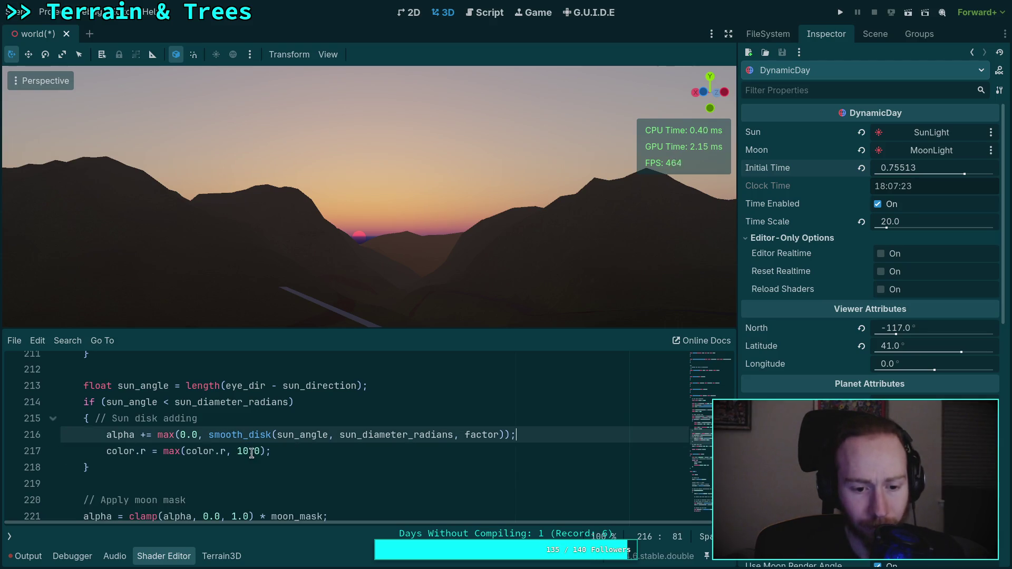
left_click(248, 452)
key("BackSpace")
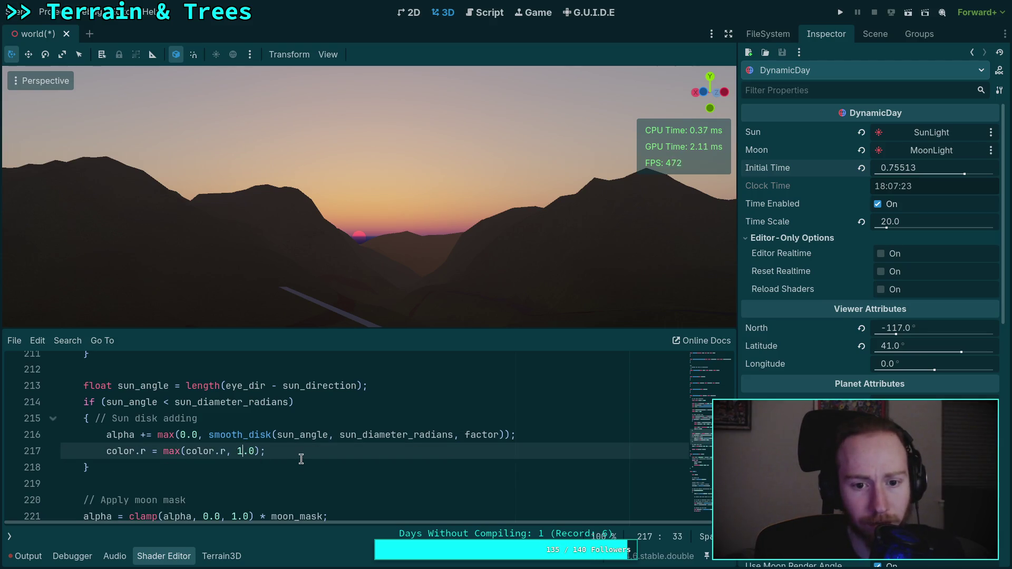